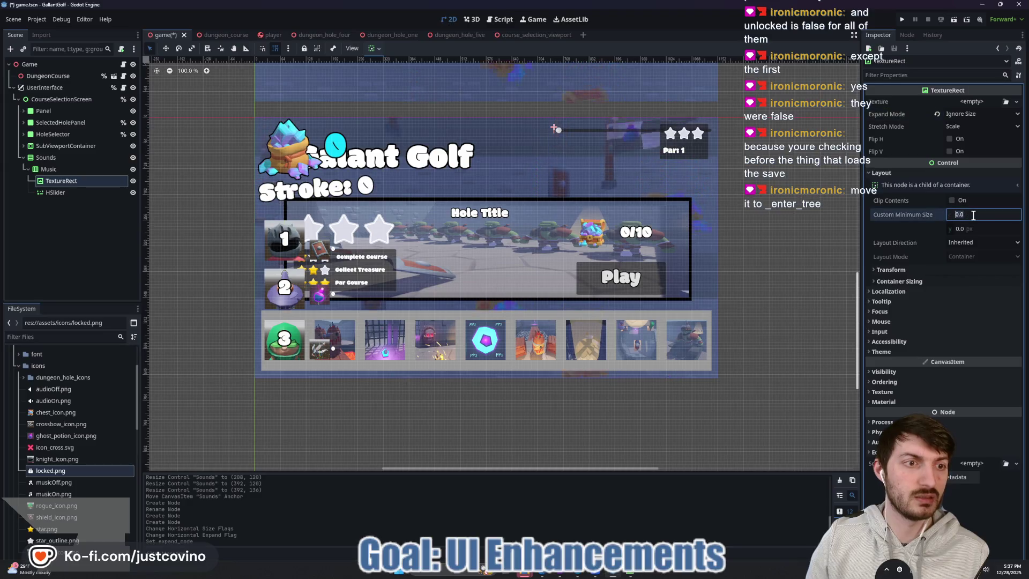
# Step: Give the Music icon a 50×50 minimum size and make its slider expand, vertically centred
pyautogui.write('50')
pyautogui.press('Return')
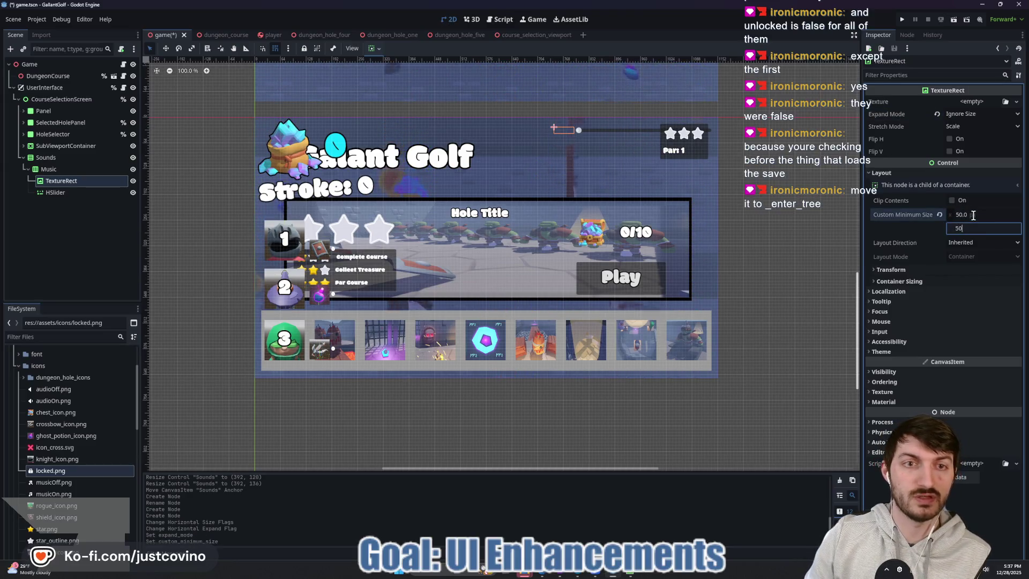
pyautogui.click(55, 193)
pyautogui.click(378, 48)
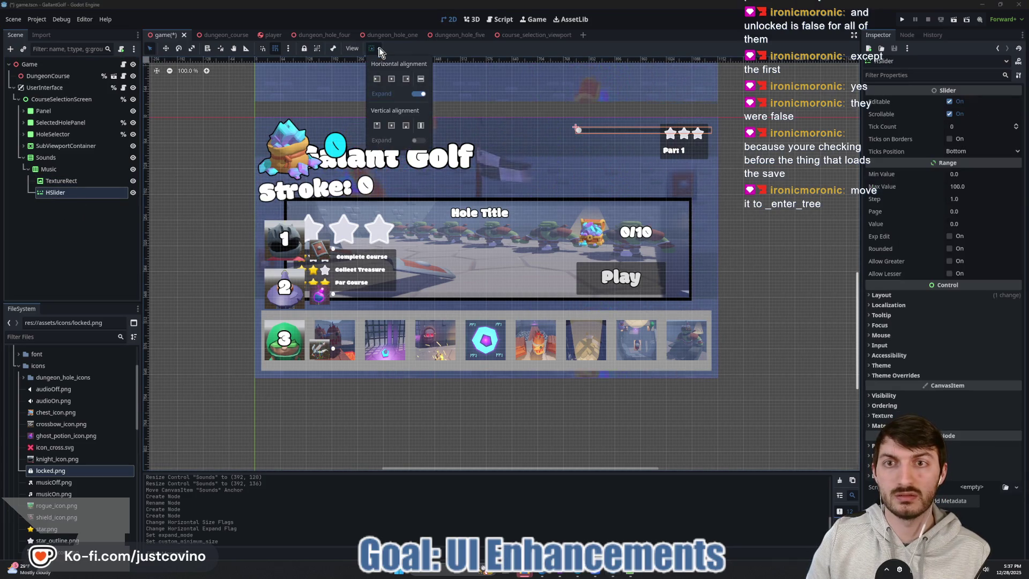
pyautogui.click(392, 79)
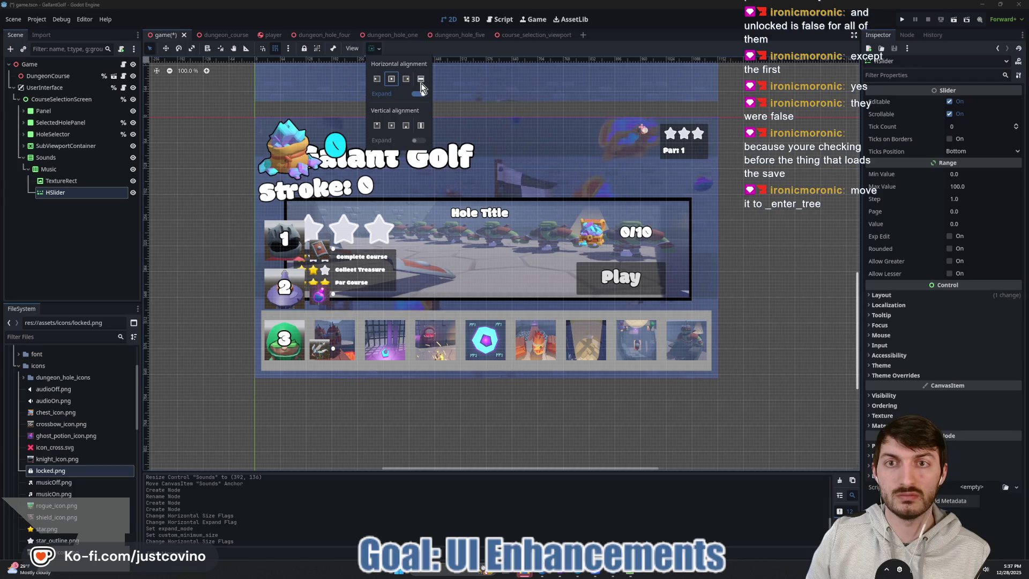
pyautogui.click(419, 94)
pyautogui.click(392, 126)
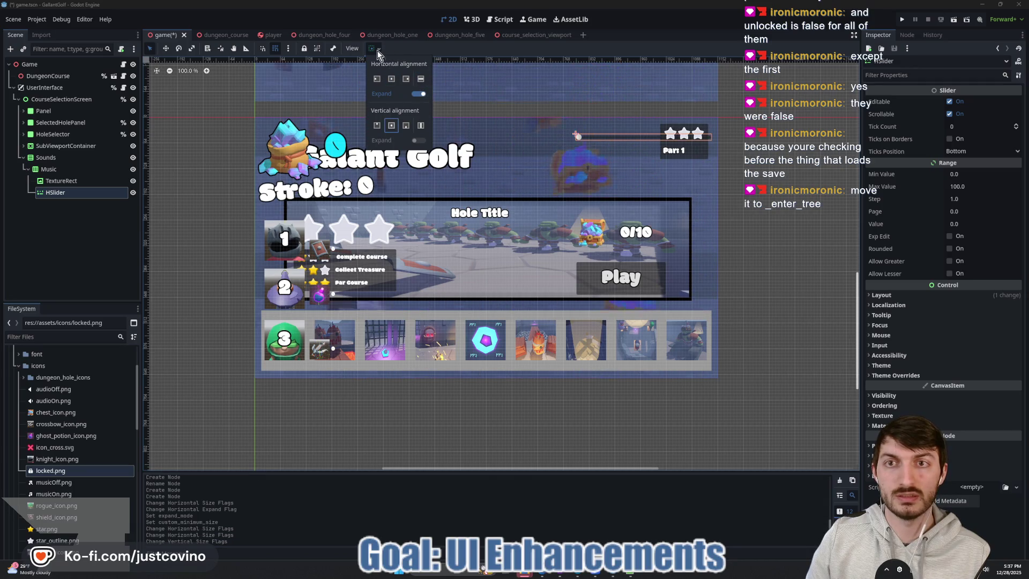
# Step: Load musicOn.png as the Music icon's texture
pyautogui.click(62, 181)
pyautogui.click(973, 105)
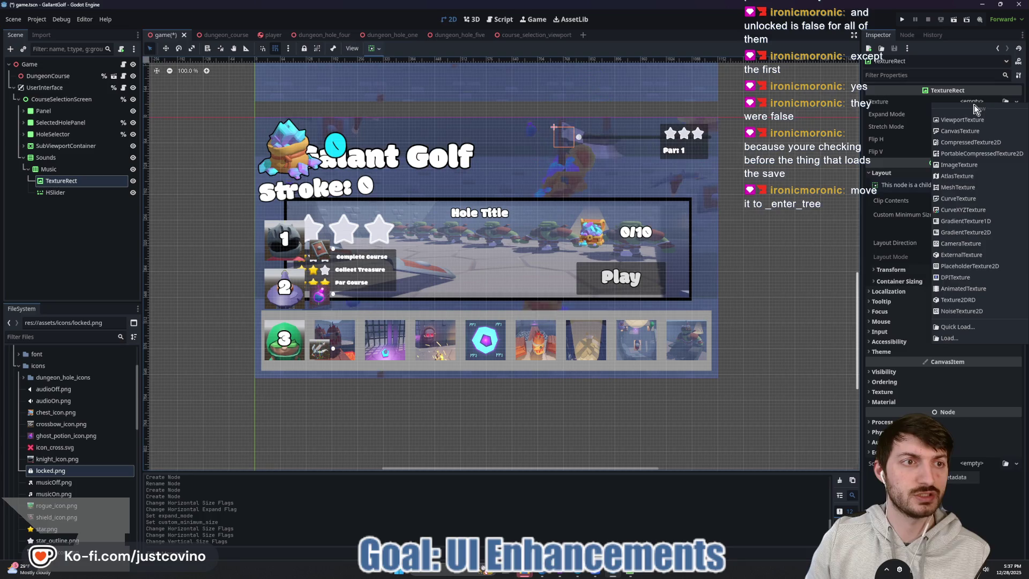
pyautogui.click(965, 328)
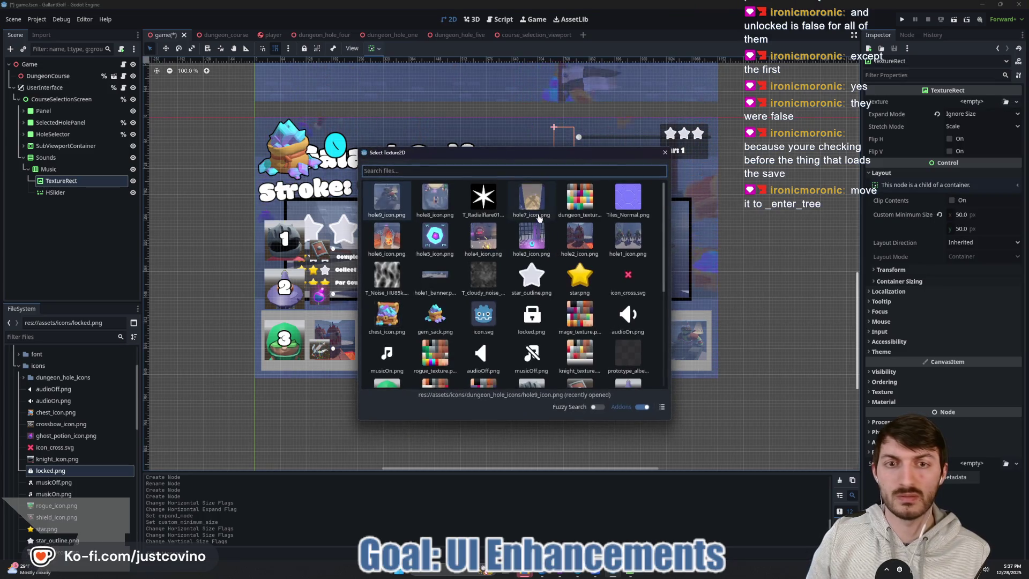
pyautogui.scroll(-1, 534, 354)
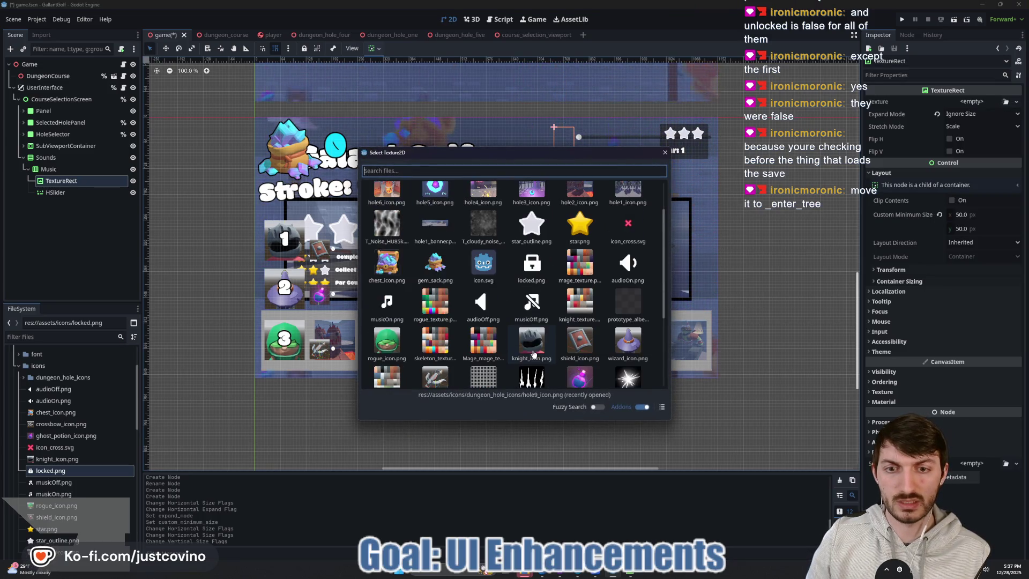
pyautogui.doubleClick(387, 303)
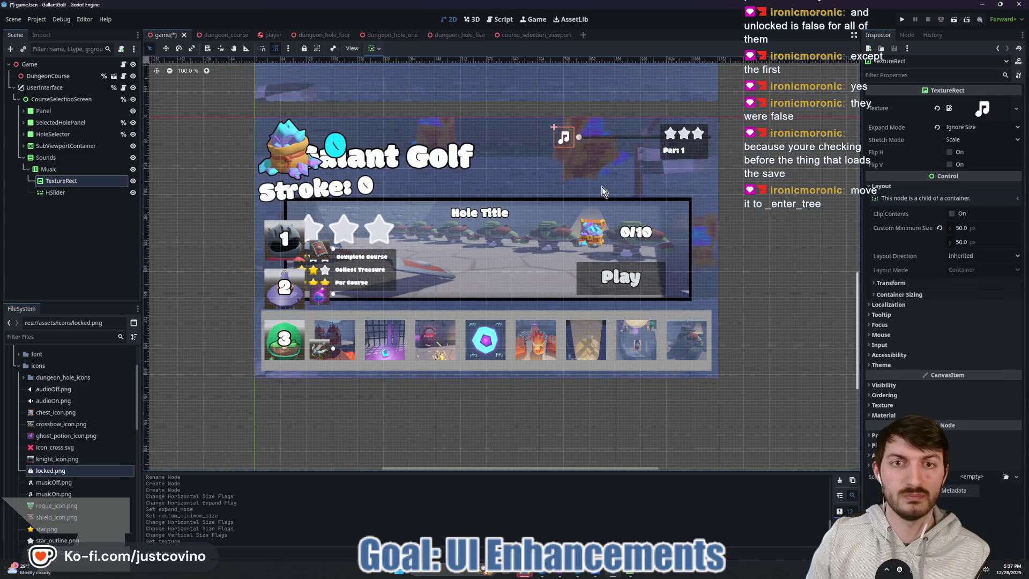
# Step: Duplicate the Music row and rename the copy SoundEffects
pyautogui.click(54, 171)
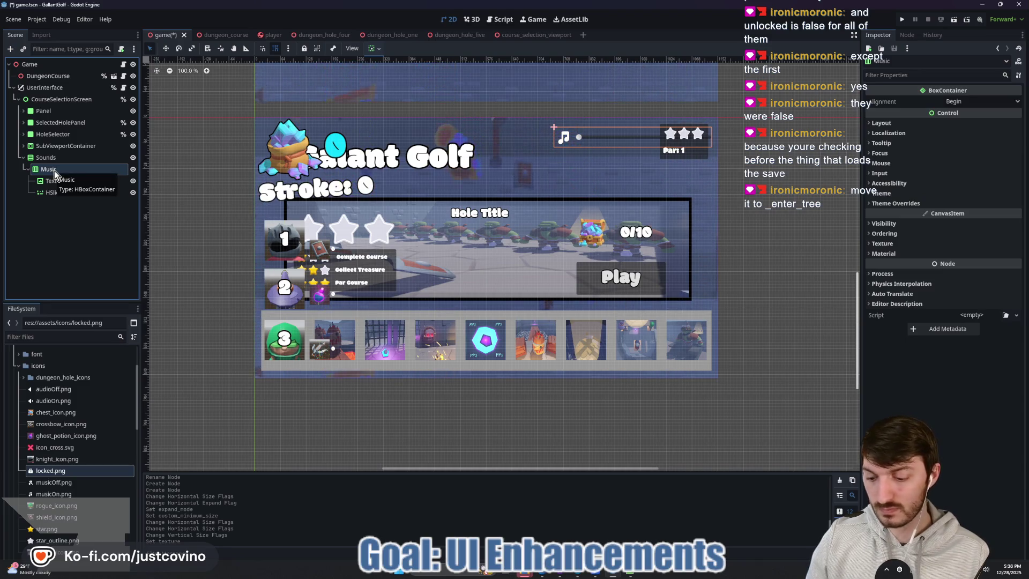
pyautogui.hotkey('ctrl', 'd')
pyautogui.doubleClick(63, 204)
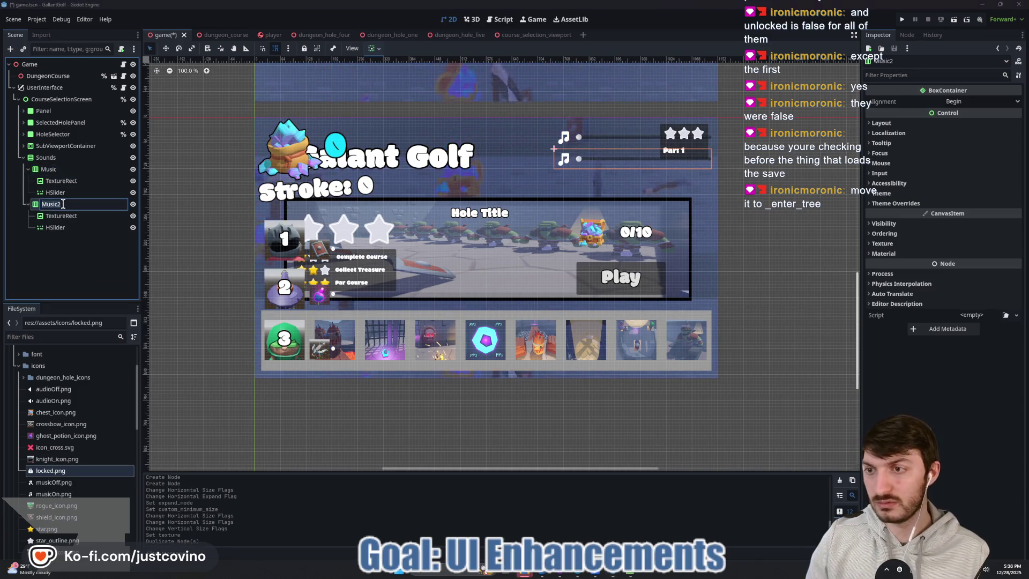
pyautogui.write('SoundEffects')
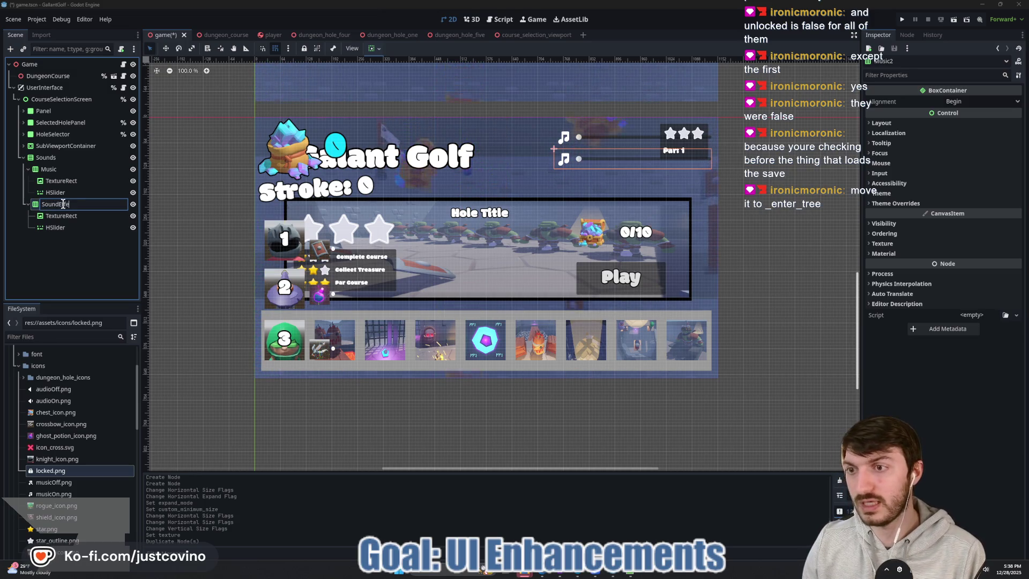
pyautogui.press('Return')
# Step: Replace the SoundEffects icon texture with audioOn.png and save the scene
pyautogui.click(61, 215)
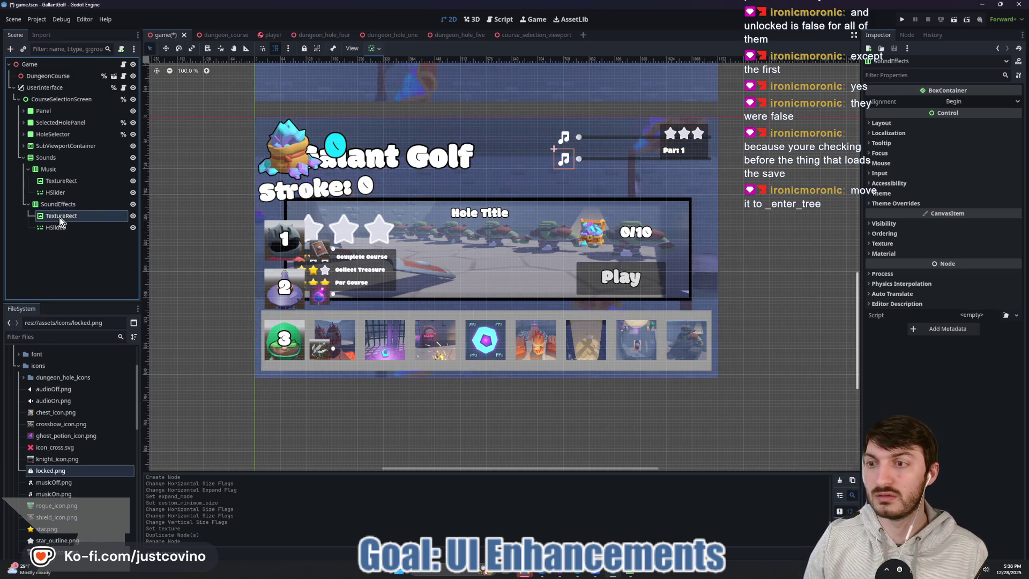
pyautogui.click(937, 102)
pyautogui.click(972, 102)
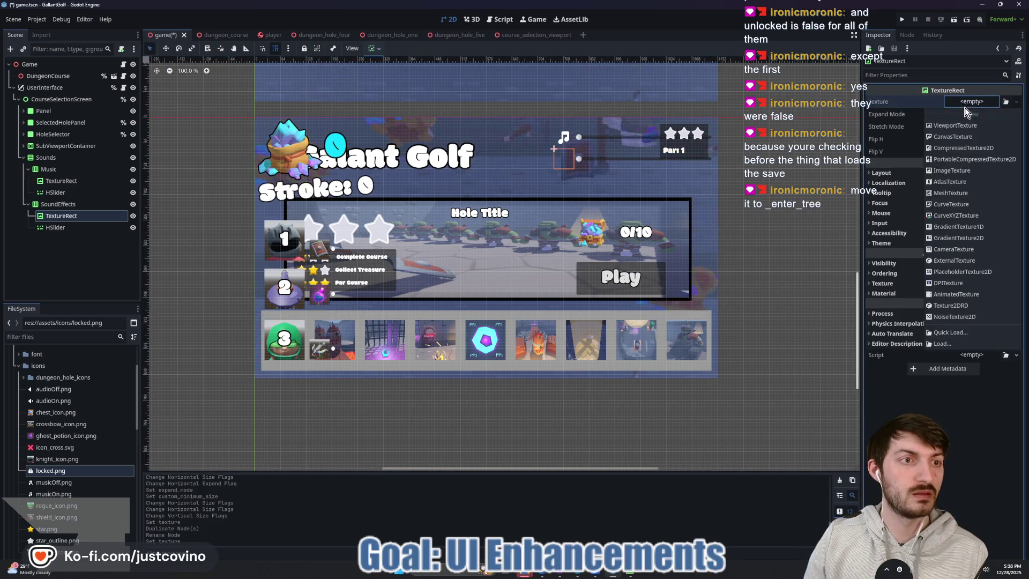
pyautogui.click(960, 336)
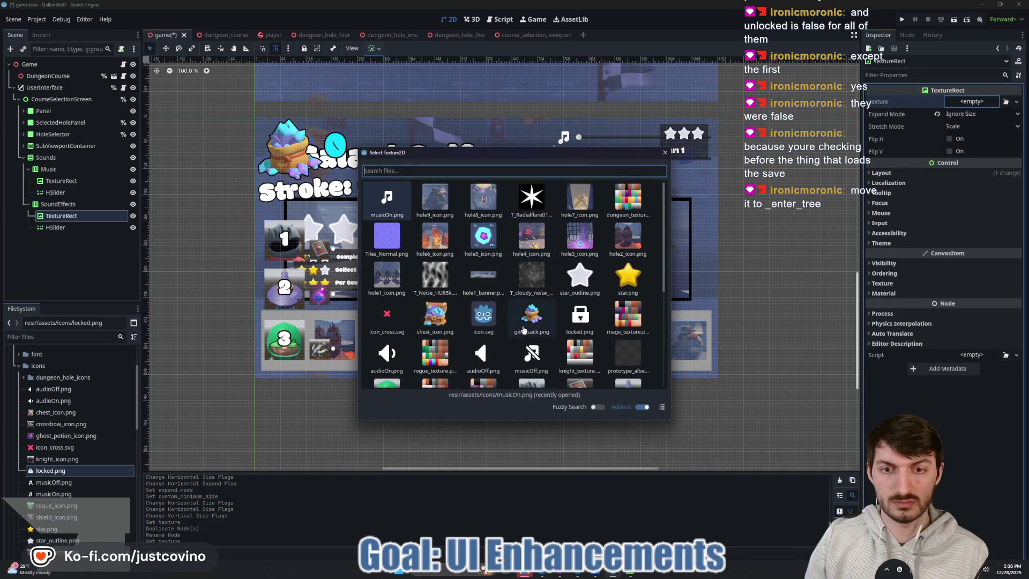
pyautogui.doubleClick(386, 355)
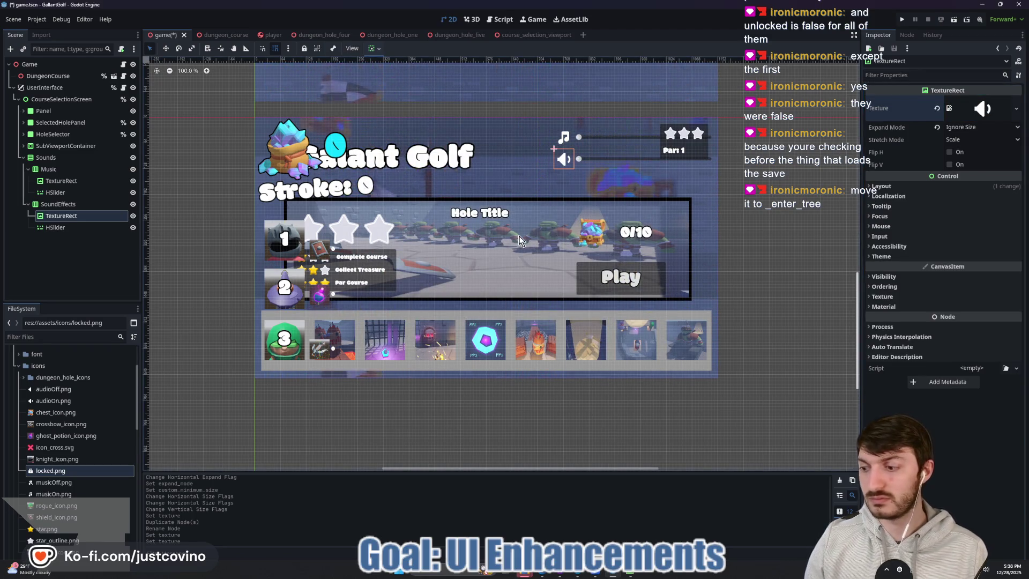
pyautogui.hotkey('ctrl', 's')
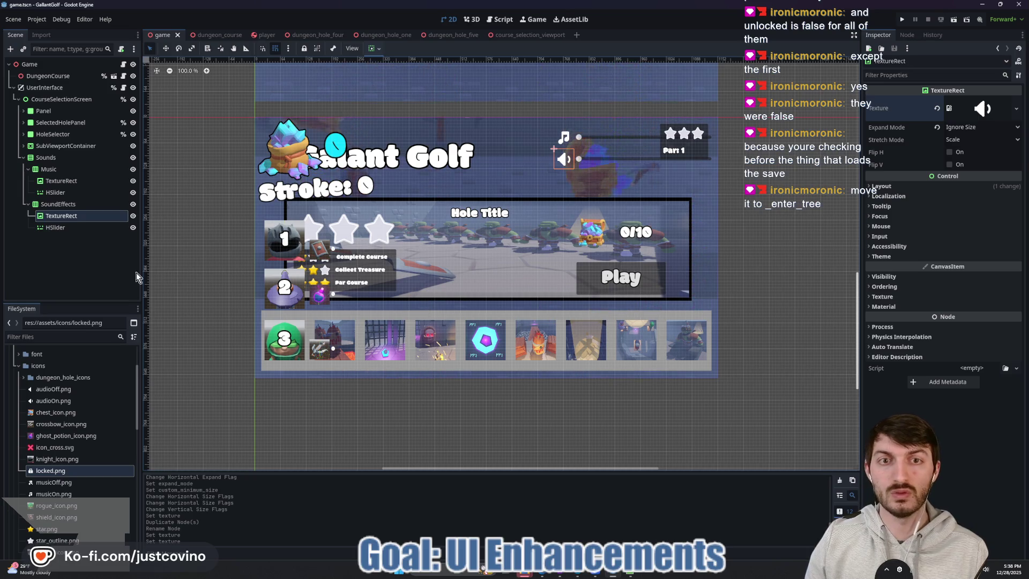
pyautogui.click(60, 220)
pyautogui.doubleClick(60, 220)
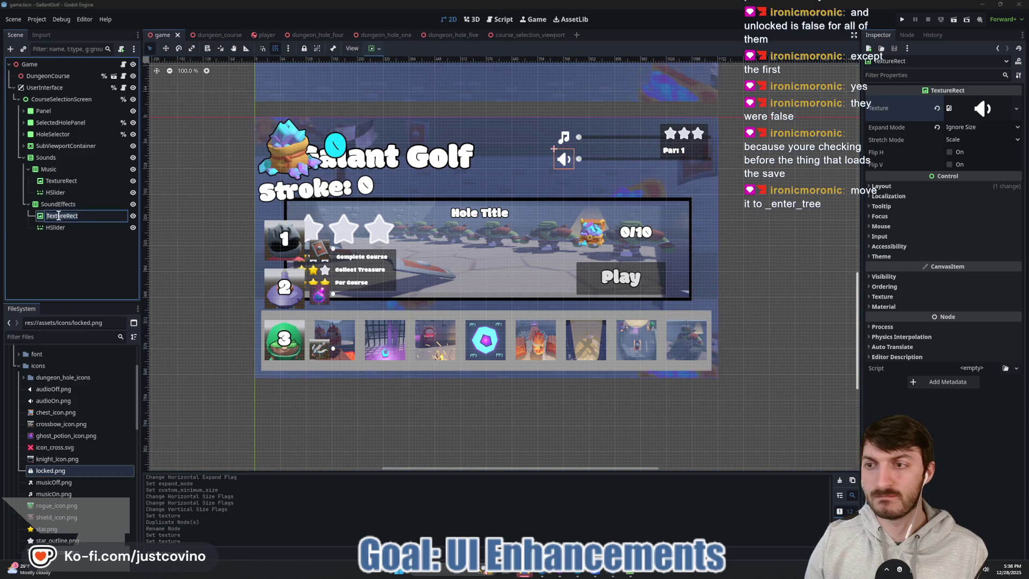
pyautogui.write('sfx')
pyautogui.press('BackSpace')
pyautogui.press('BackSpace')
pyautogui.press('BackSpace')
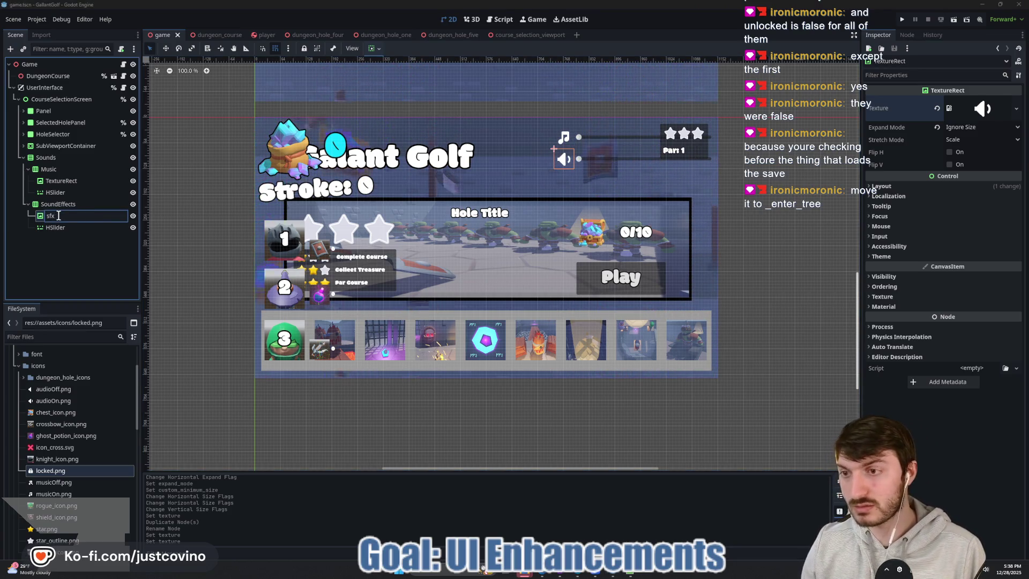
pyautogui.write('SFXIcon')
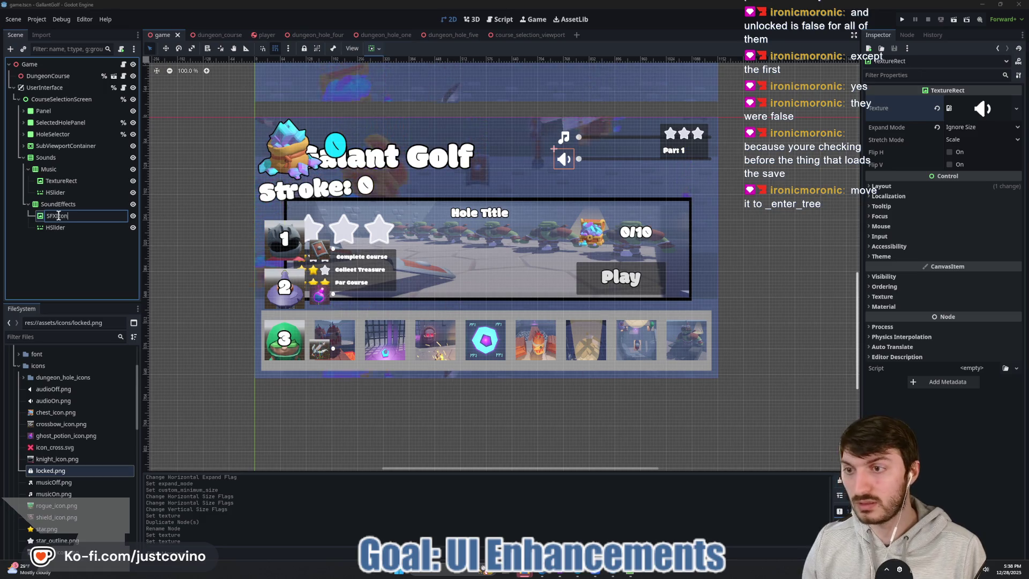
pyautogui.press('Return')
pyautogui.doubleClick(61, 180)
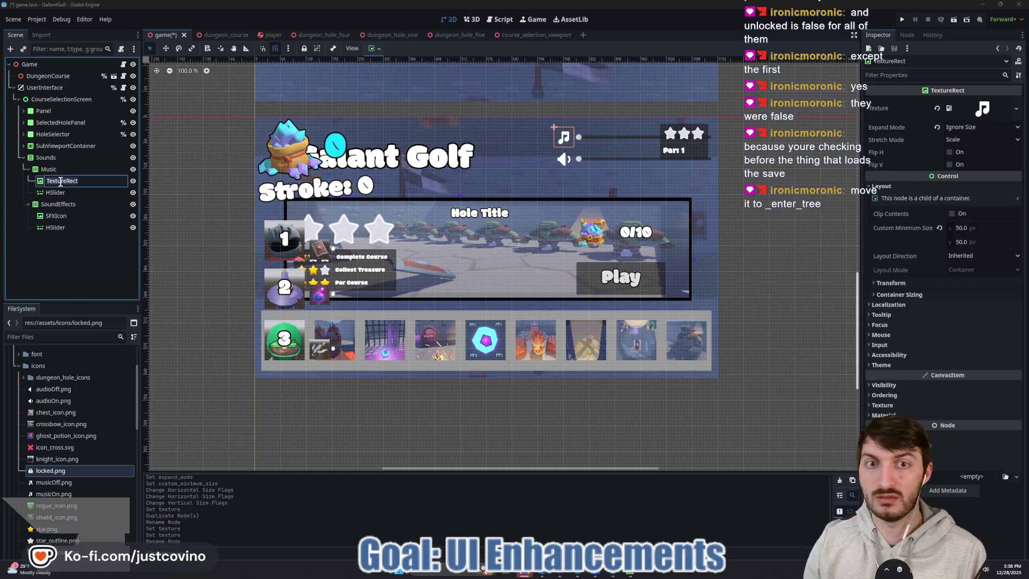
pyautogui.write('MusicIcon')
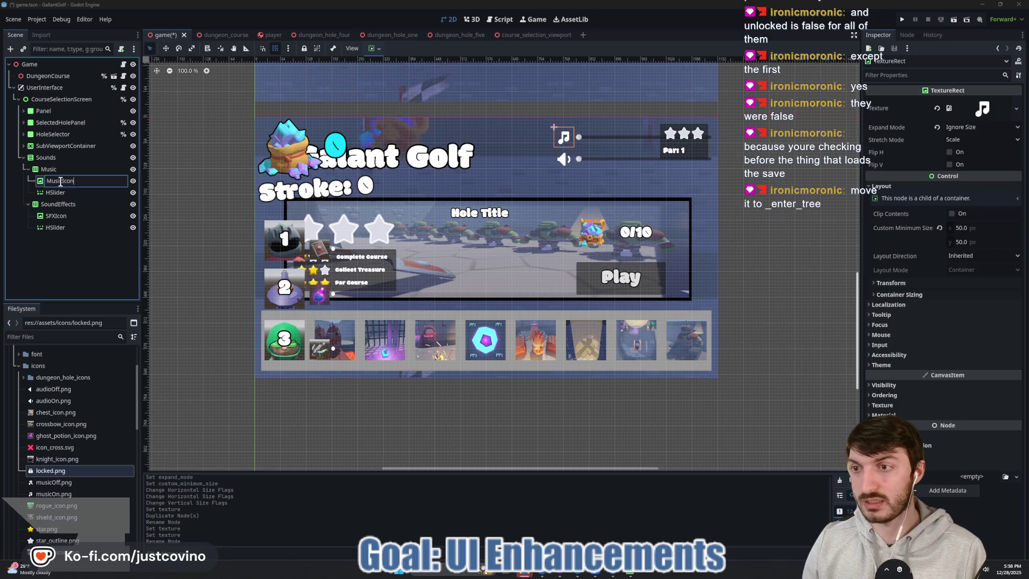
pyautogui.press('Return')
pyautogui.doubleClick(72, 192)
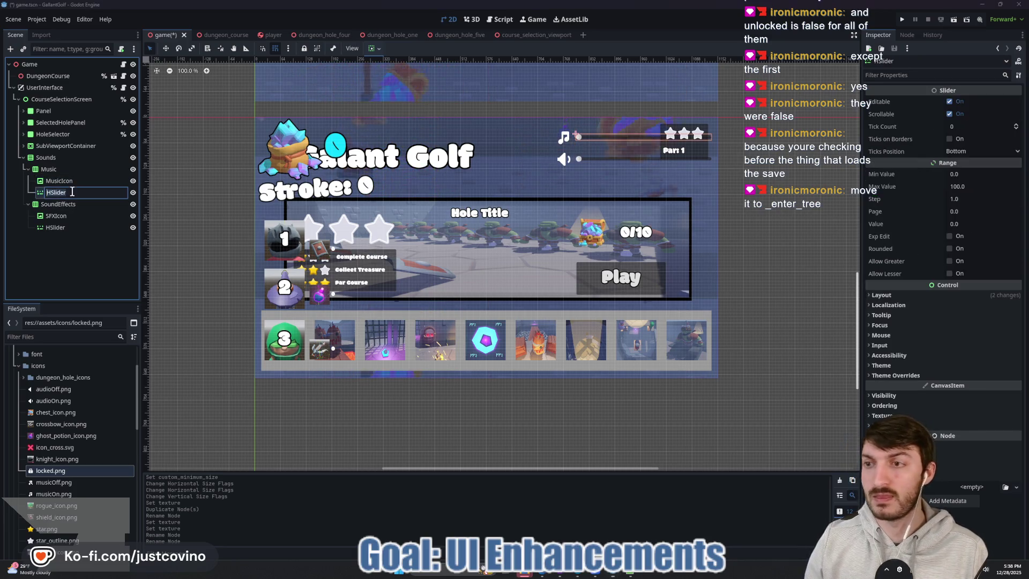
pyautogui.write('MusicSlider')
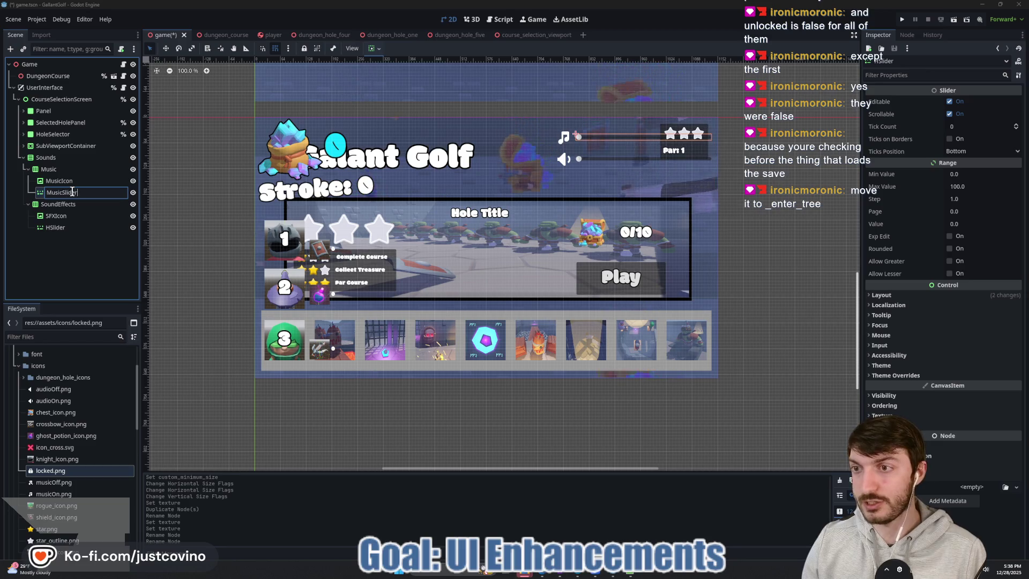
pyautogui.press('Return')
pyautogui.doubleClick(68, 228)
pyautogui.write('S')
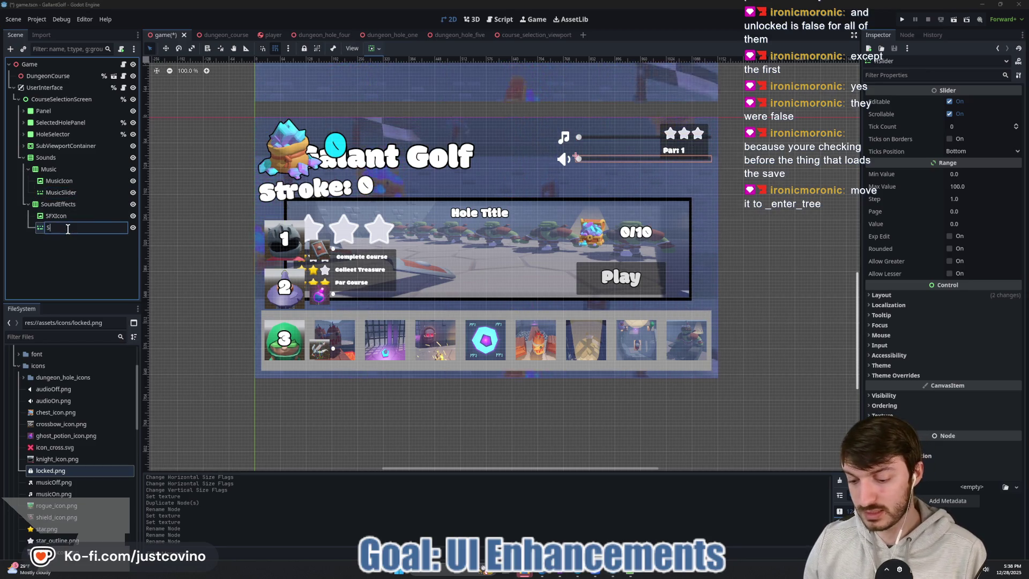
pyautogui.write('FXSlider')
pyautogui.press('Return')
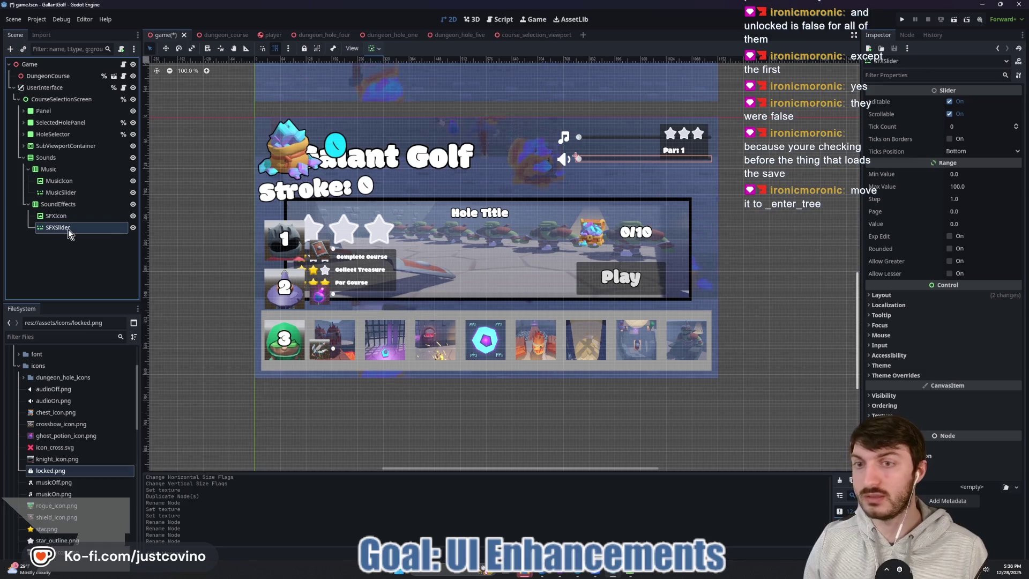
pyautogui.hotkey('ctrl', 's')
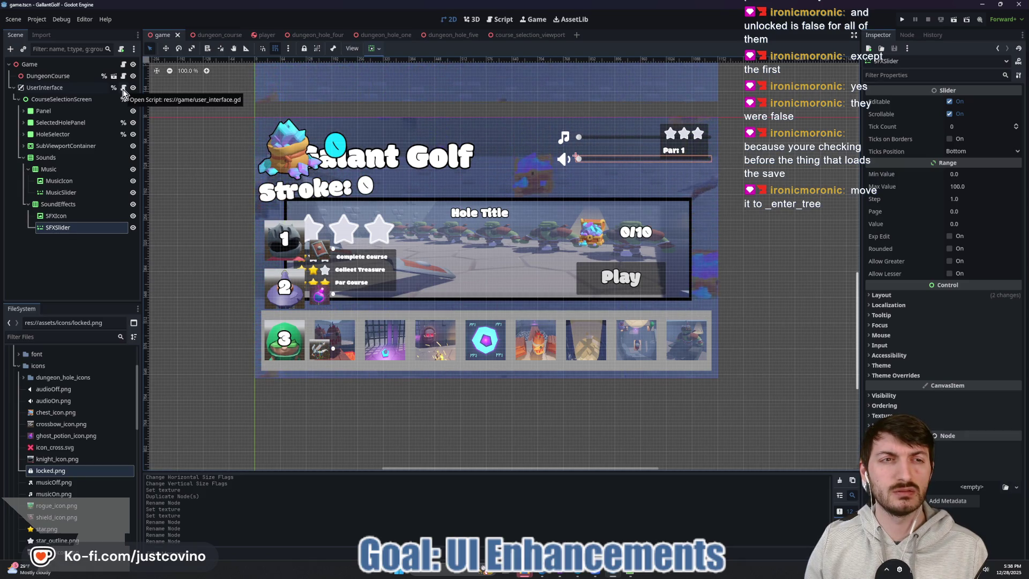
# Step: Open user_interface.gd and make SFXIcon and MusicIcon accessible by unique name
pyautogui.click(124, 89)
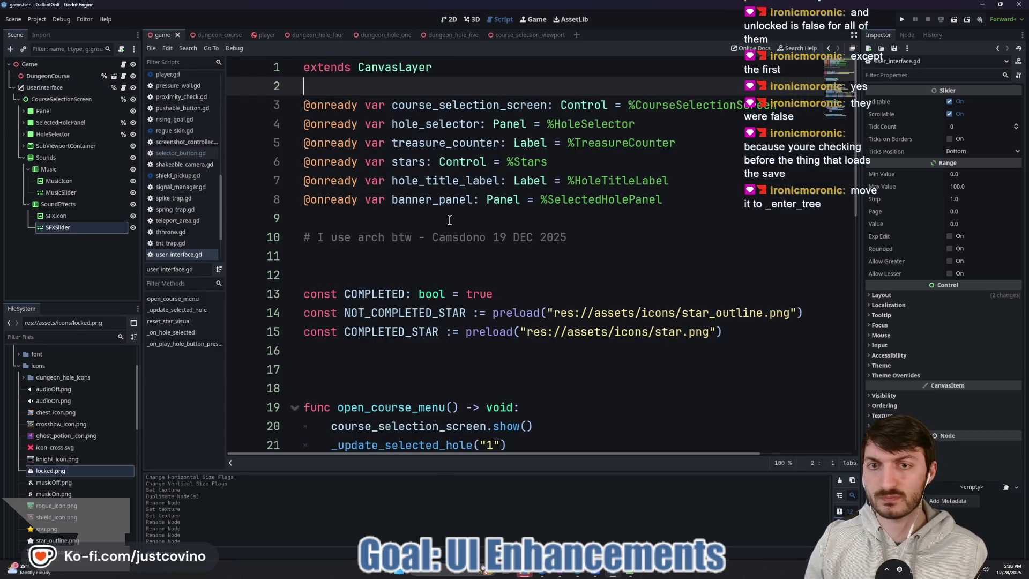
pyautogui.click(415, 219)
pyautogui.press('Return')
pyautogui.press('Return')
pyautogui.press('Up')
pyautogui.press('Up')
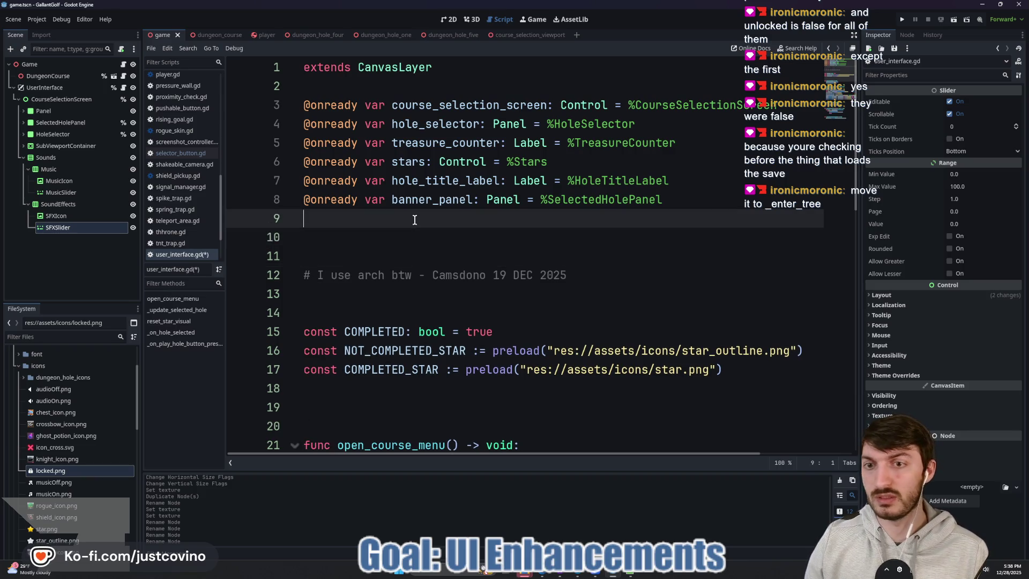
pyautogui.rightClick(68, 220)
pyautogui.click(105, 449)
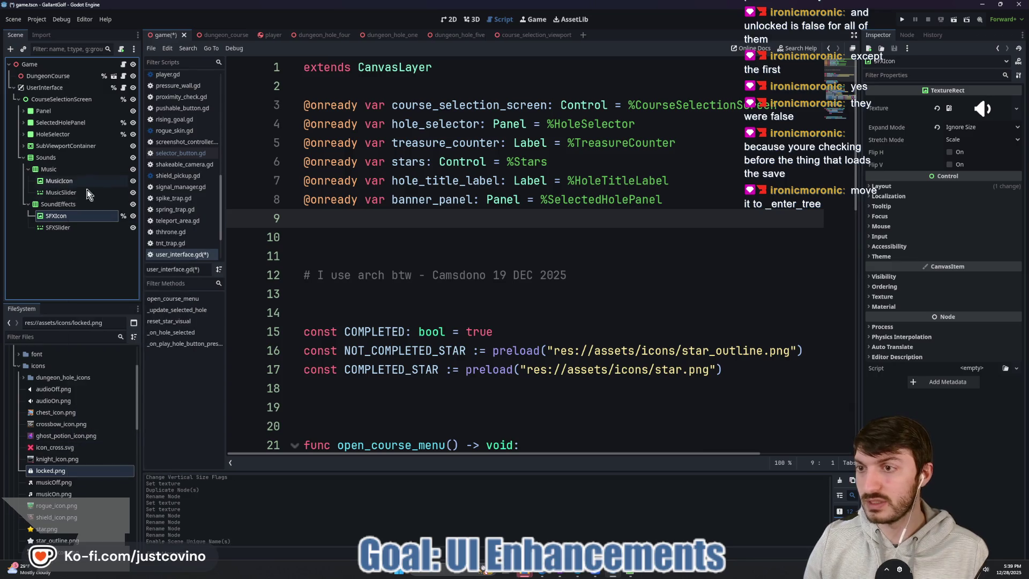
pyautogui.rightClick(64, 182)
pyautogui.click(113, 411)
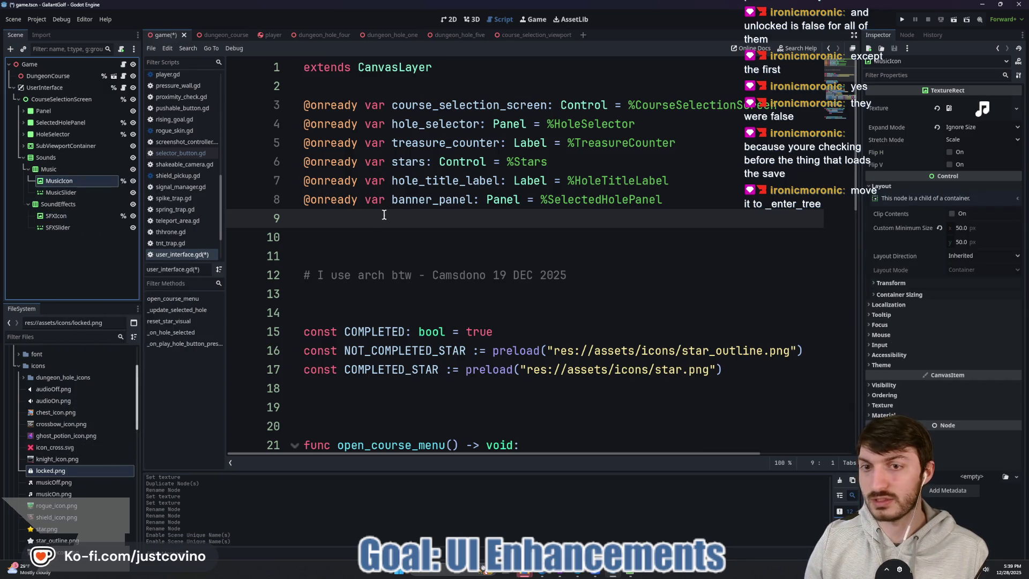
pyautogui.write('@onready var music')
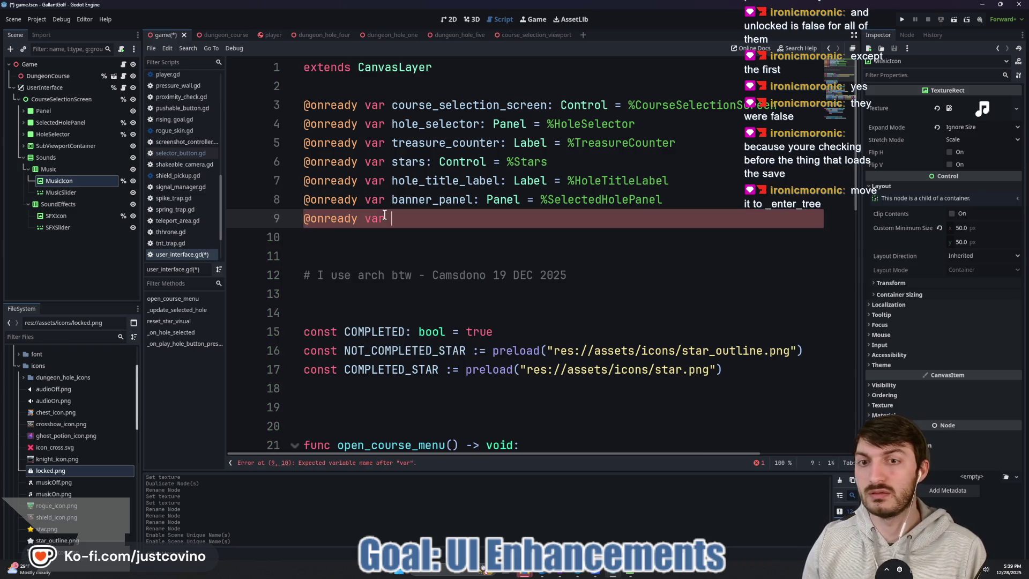
pyautogui.write('_icon')
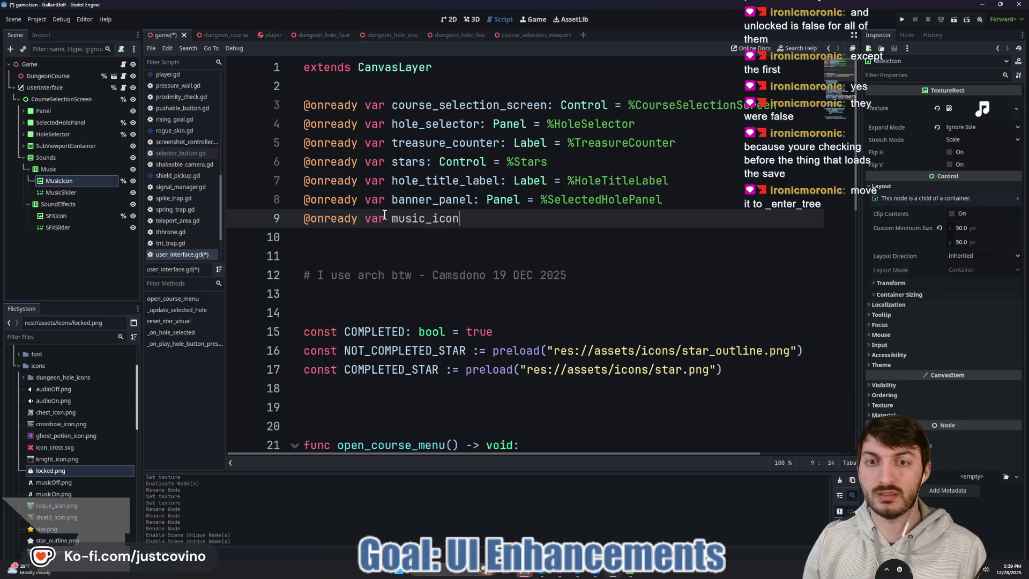
pyautogui.write(': TextureRect')
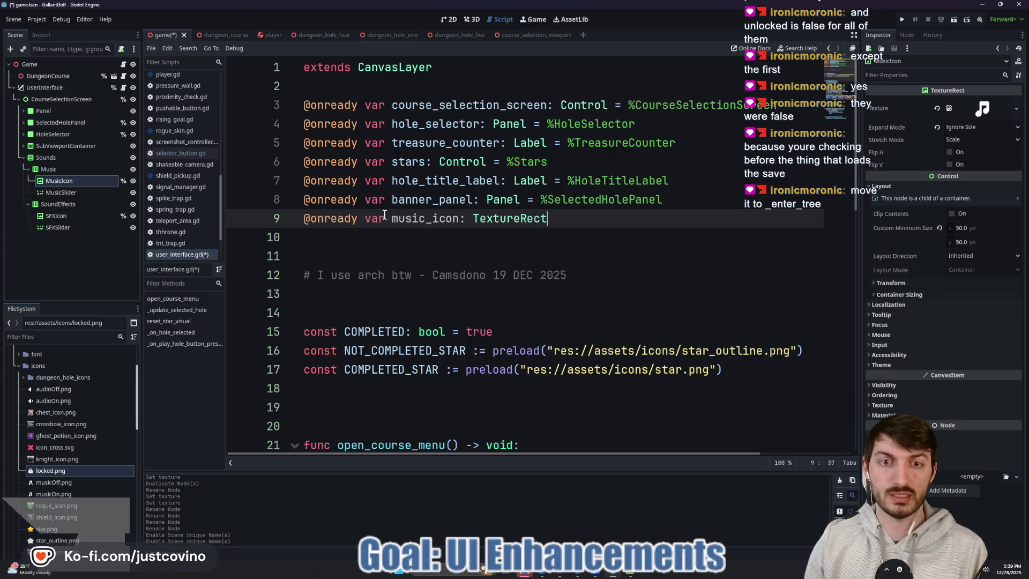
pyautogui.write(' = %MusicIcon')
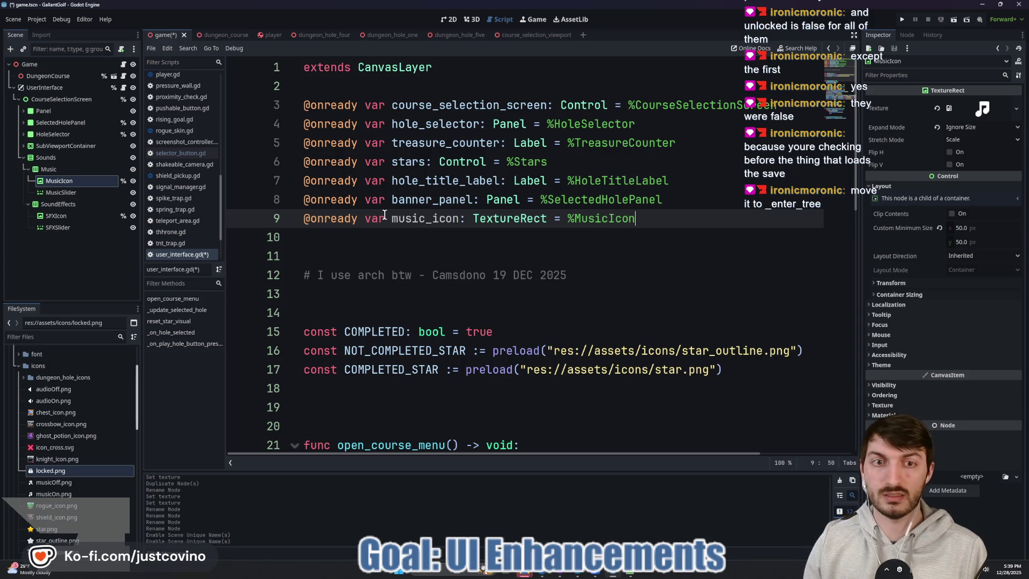
pyautogui.press('Return')
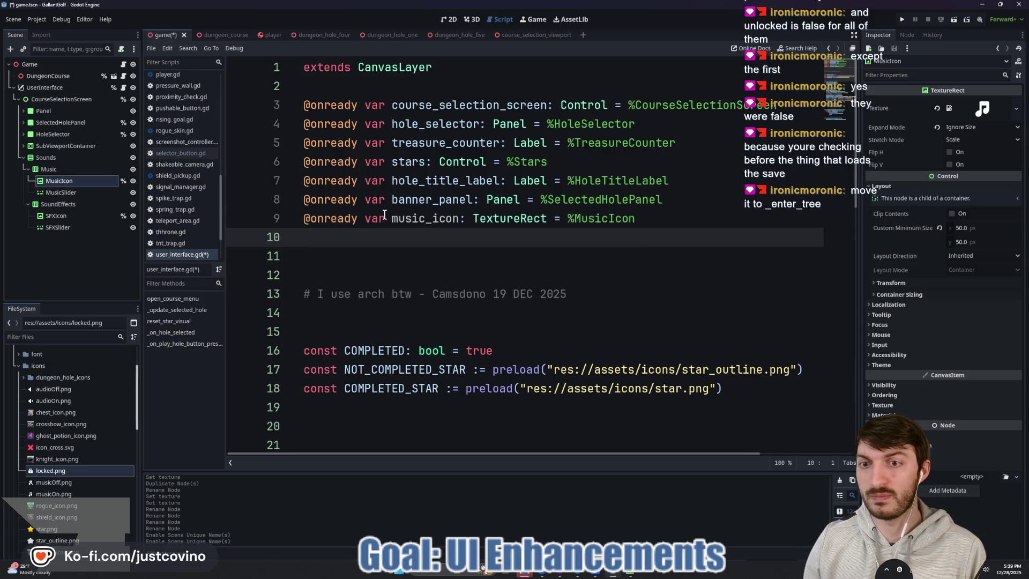
pyautogui.write('@onready var sfx_icon: t')
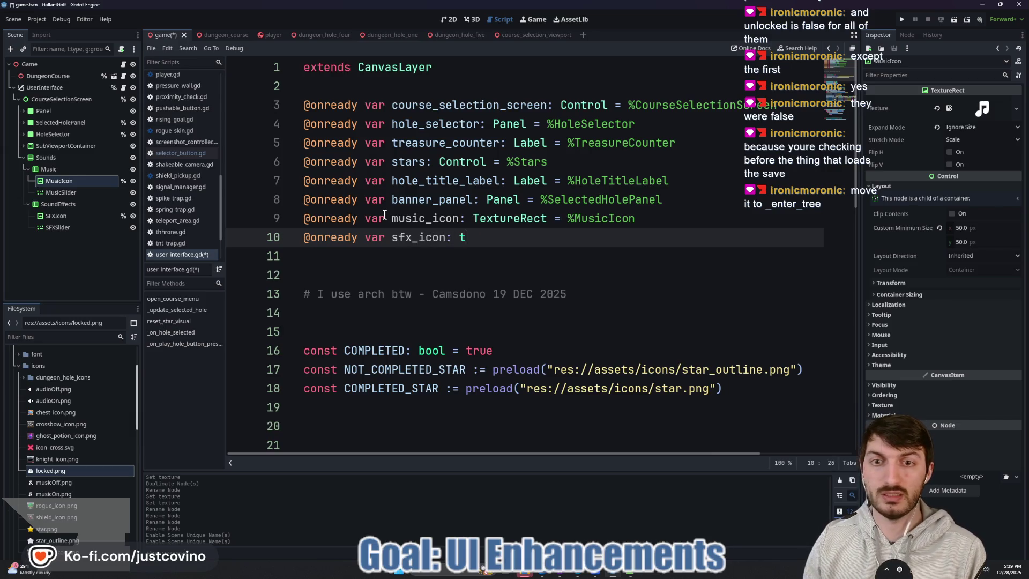
pyautogui.write('extur')
pyautogui.press('Return')
pyautogui.write('eRe')
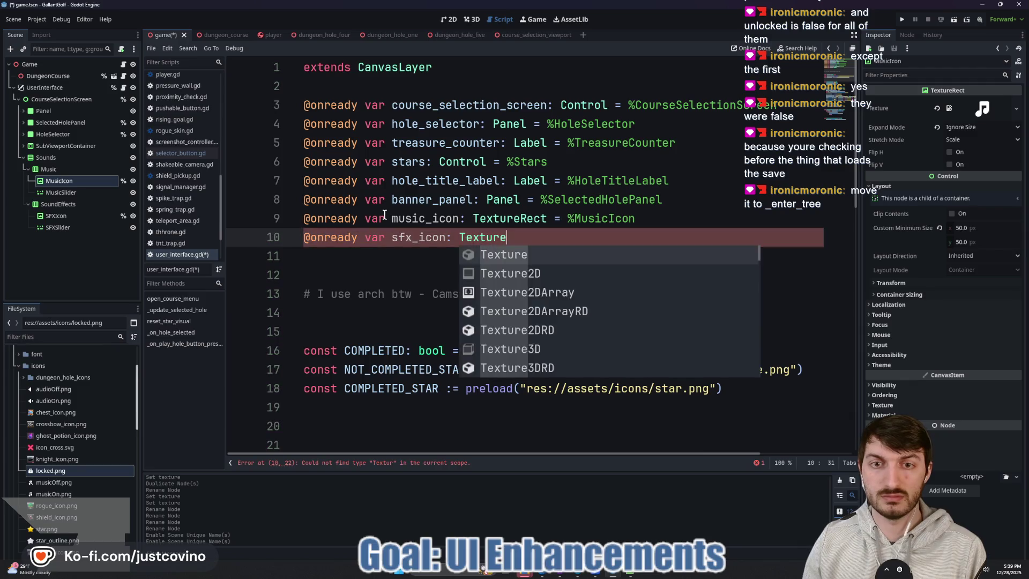
pyautogui.press('Return')
pyautogui.write('= %SFXIcon')
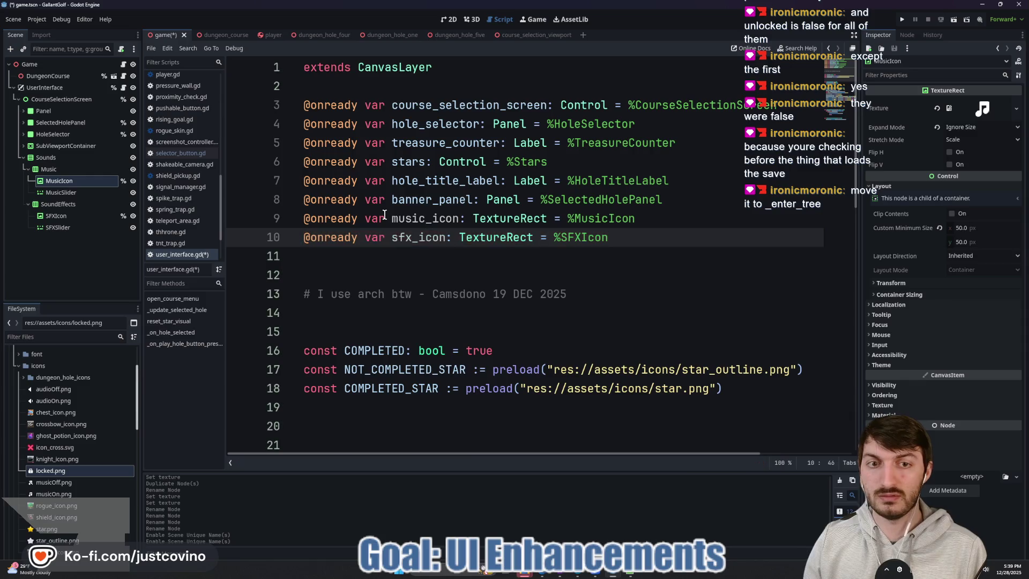
pyautogui.hotkey('ctrl', 's')
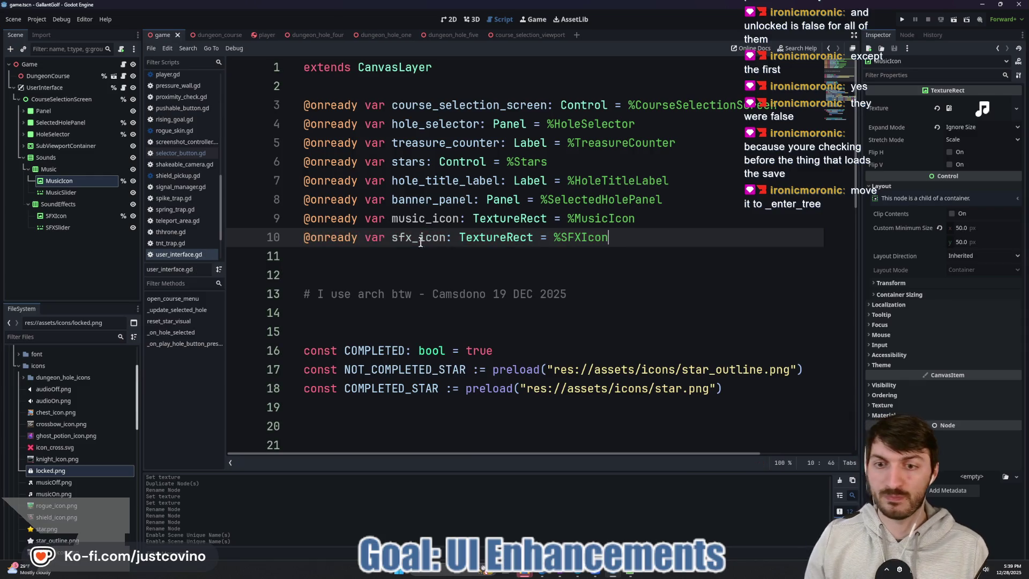
pyautogui.scroll(-10, 420, 243)
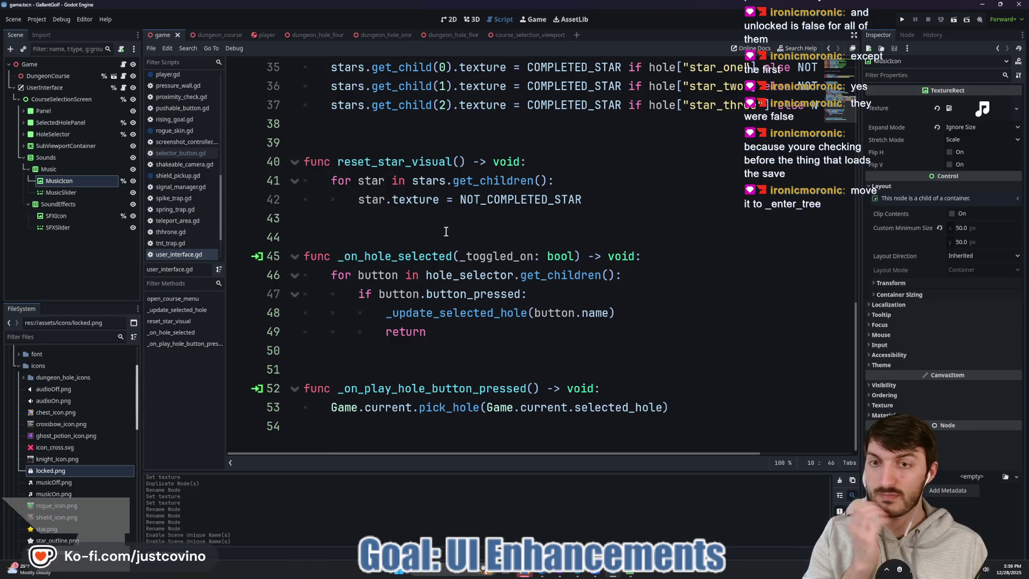
pyautogui.scroll(2, 448, 247)
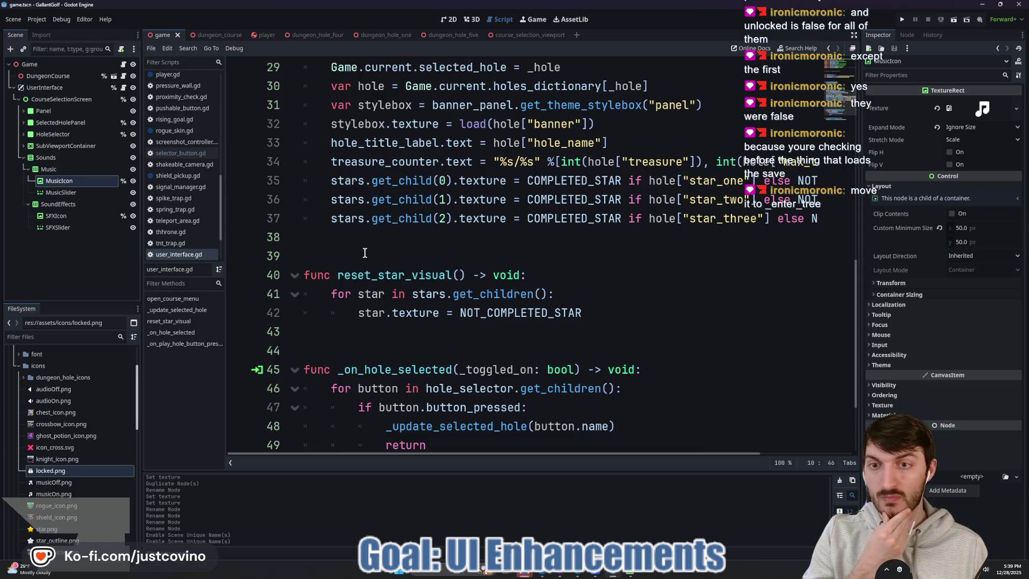
# Step: Connect MusicSlider's value_changed signal to the UserInterface node
pyautogui.click(68, 227)
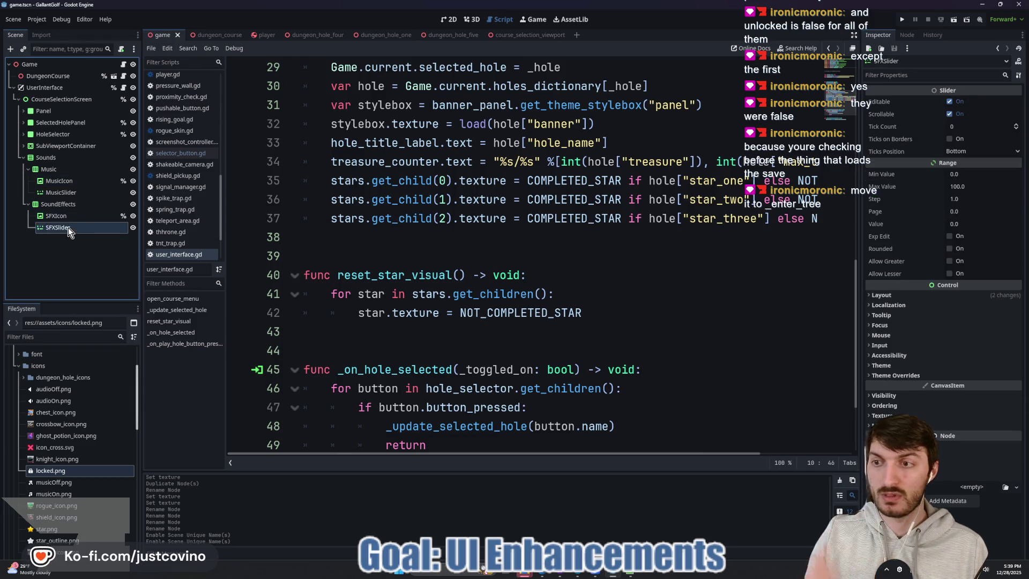
pyautogui.click(61, 191)
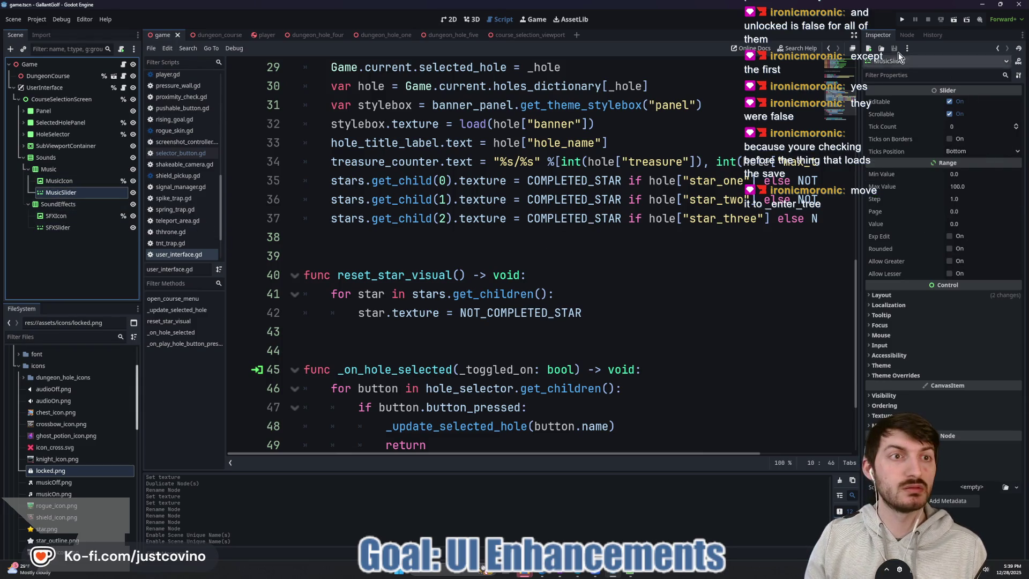
pyautogui.click(907, 35)
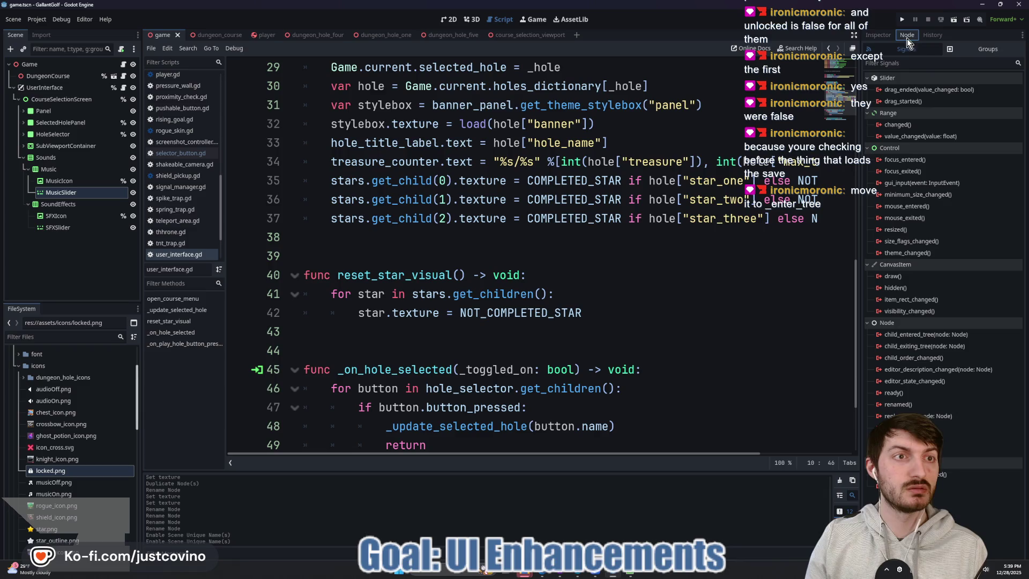
pyautogui.doubleClick(929, 138)
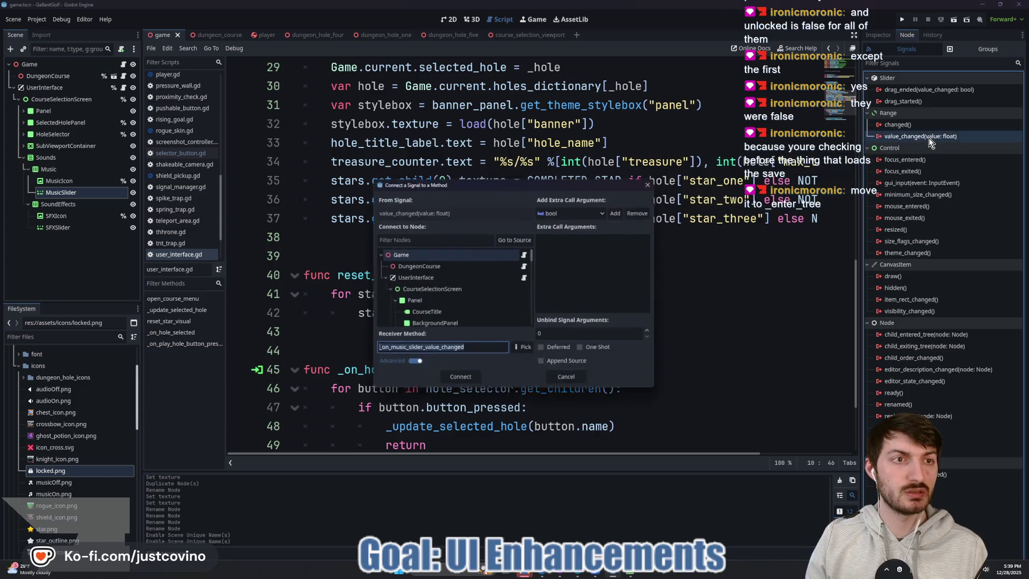
pyautogui.click(441, 278)
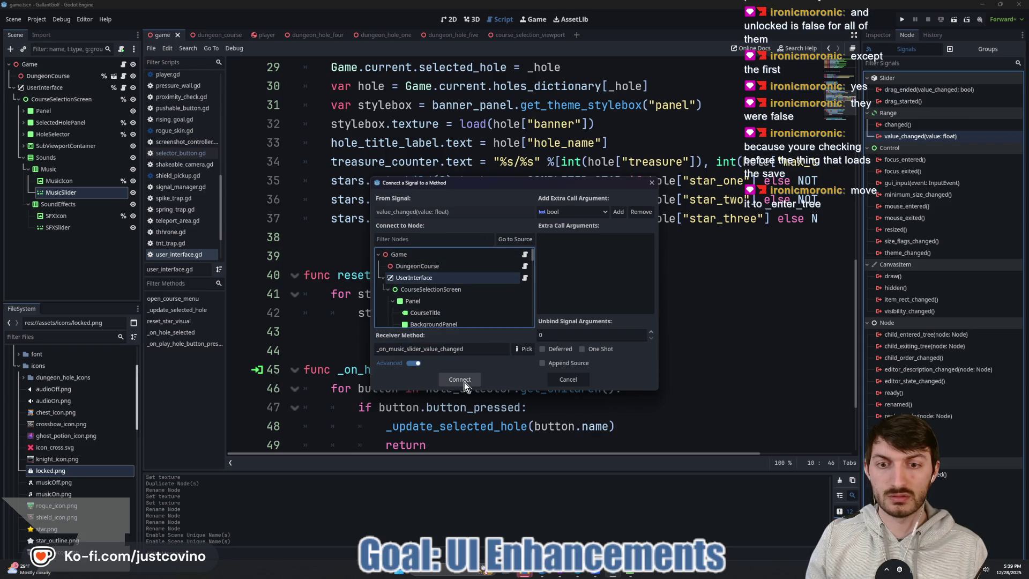
pyautogui.click(459, 380)
# Step: Connect SFXSlider's value_changed signal to UserInterface, then return to the music handler body
pyautogui.click(67, 227)
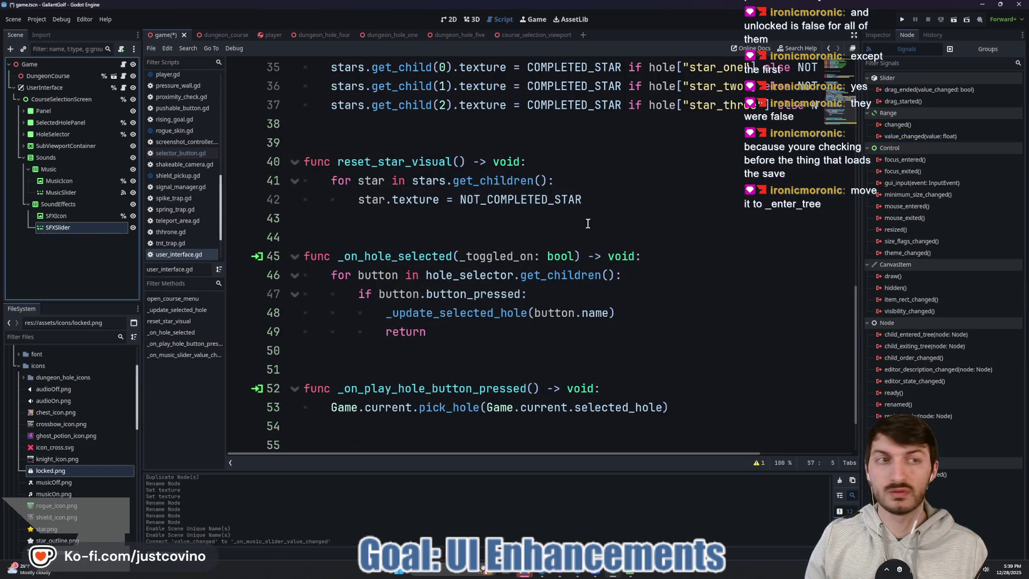
pyautogui.doubleClick(913, 137)
pyautogui.click(420, 279)
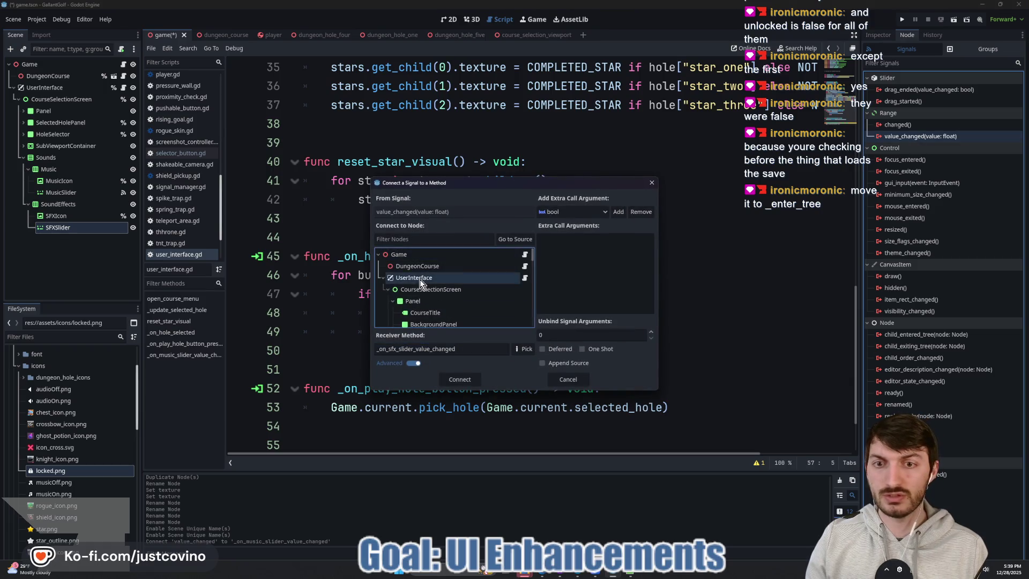
pyautogui.click(461, 379)
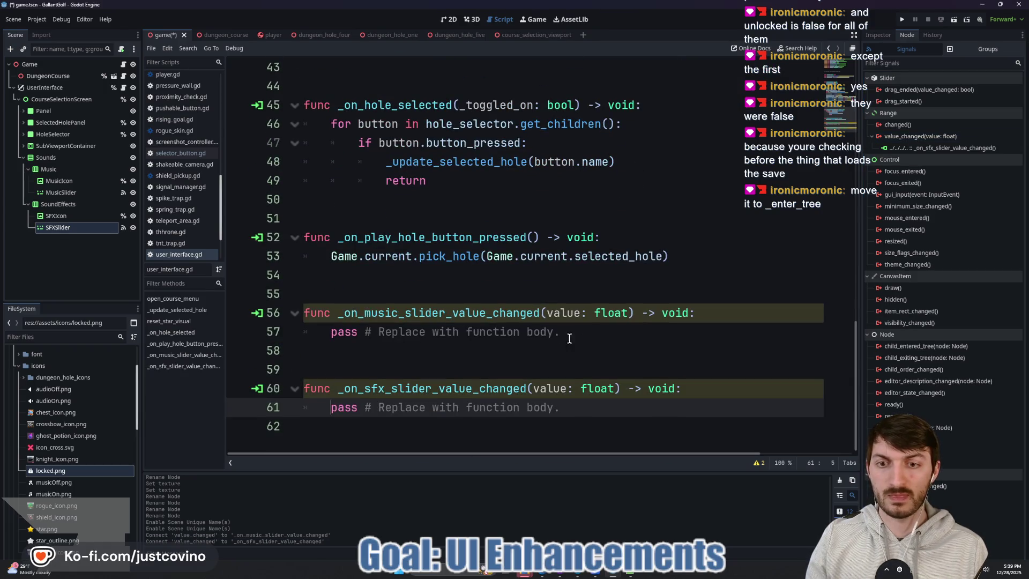
pyautogui.click(585, 336)
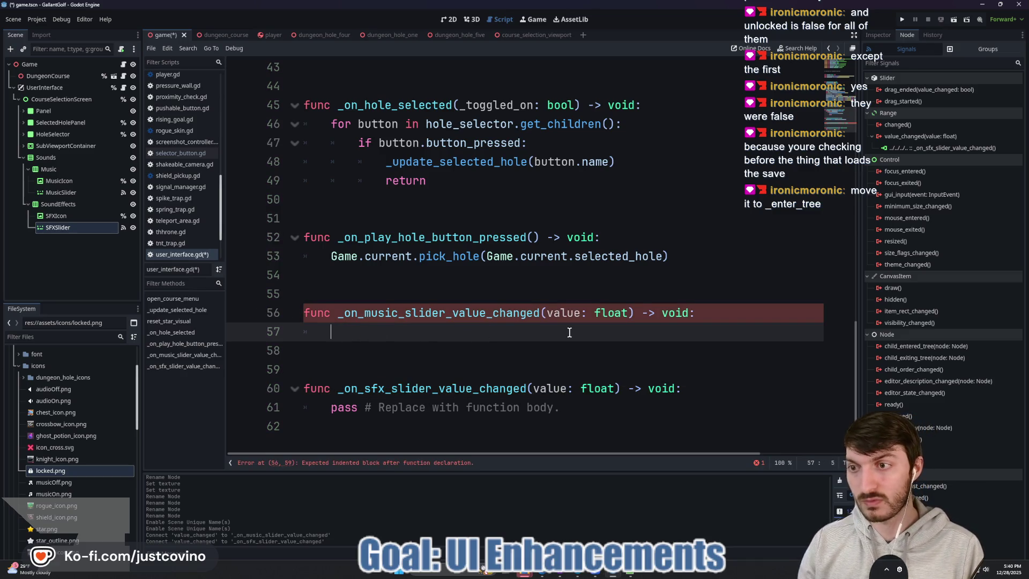
# Step: Begin a music_icon.texture assignment in the music slider handler
pyautogui.write('mus')
pyautogui.press('Return')
pyautogui.write('.text')
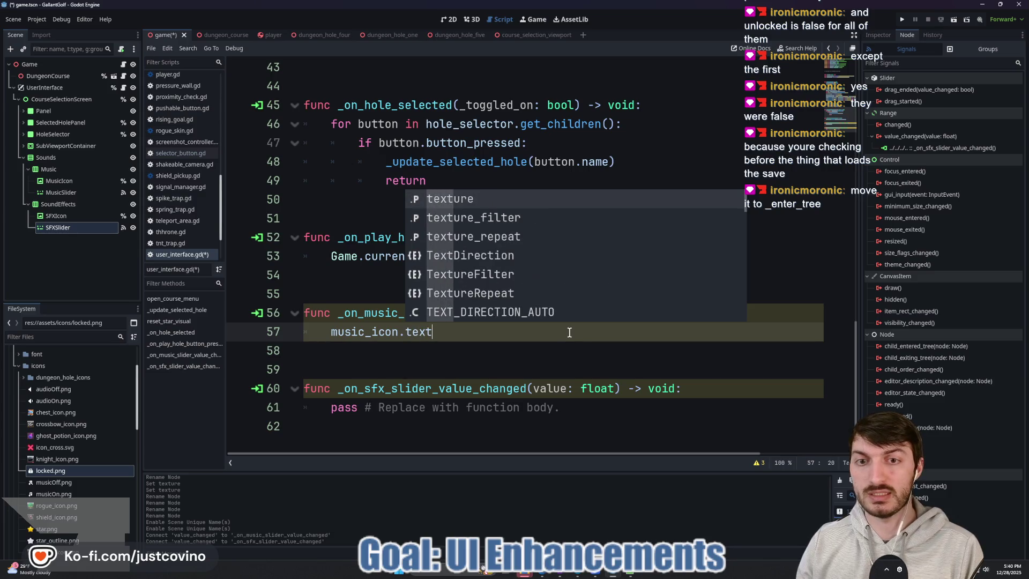
pyautogui.press('Return')
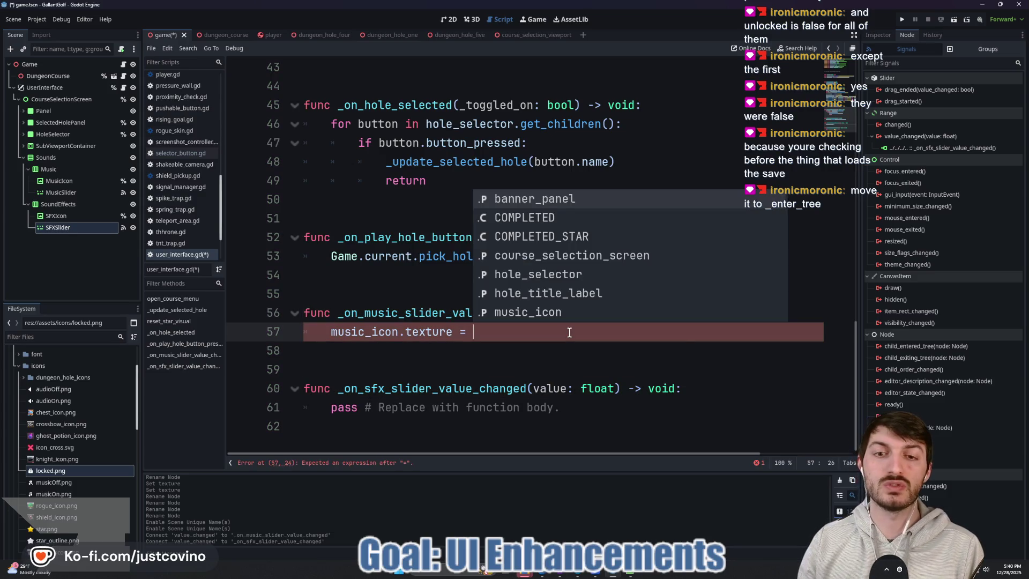
pyautogui.click(504, 347)
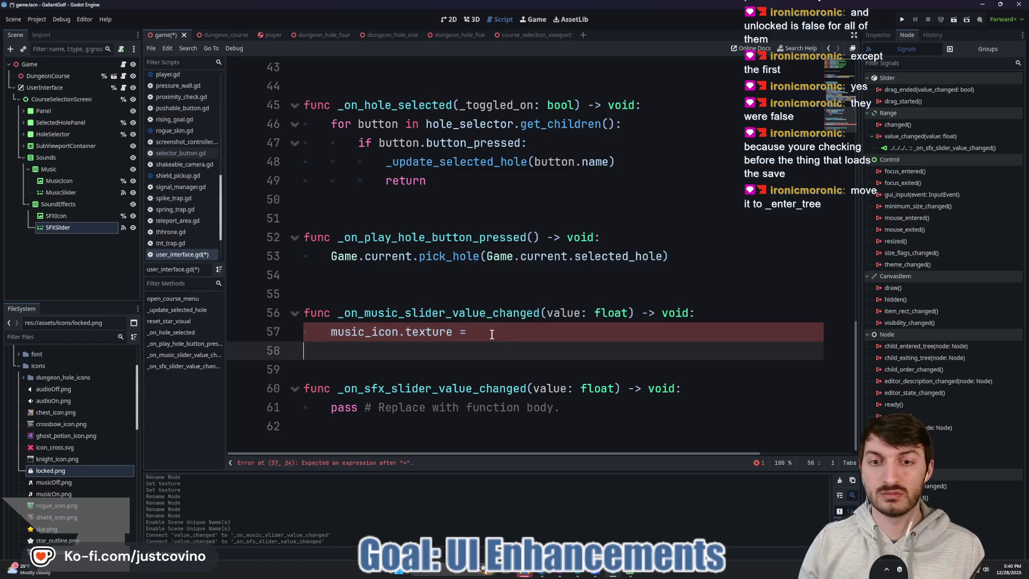
# Step: Add a MUSIC_ON constant preloading the copied musicOn.png path
pyautogui.scroll(15, 340, 282)
pyautogui.click(341, 274)
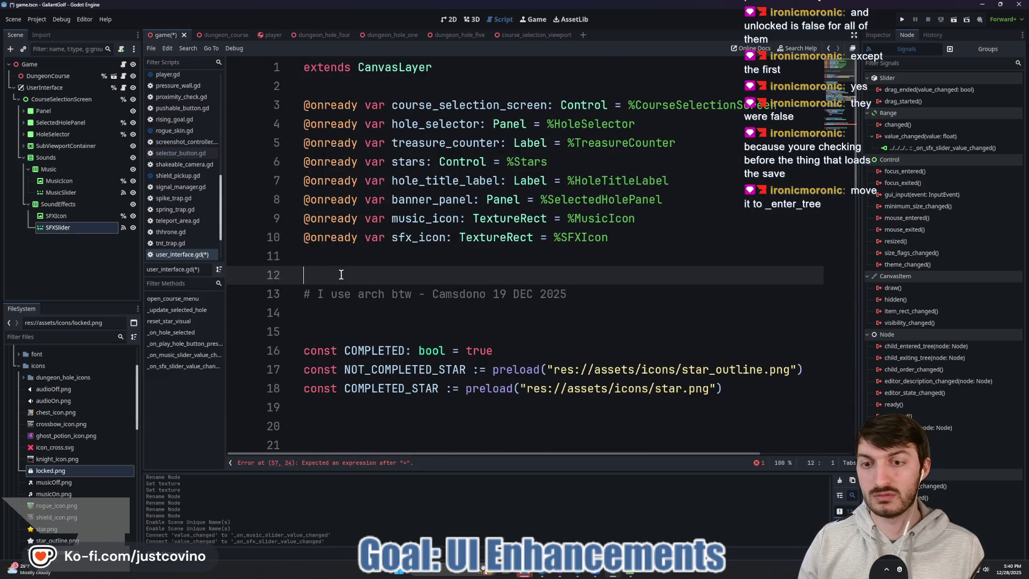
pyautogui.scroll(-2, 347, 361)
pyautogui.click(339, 295)
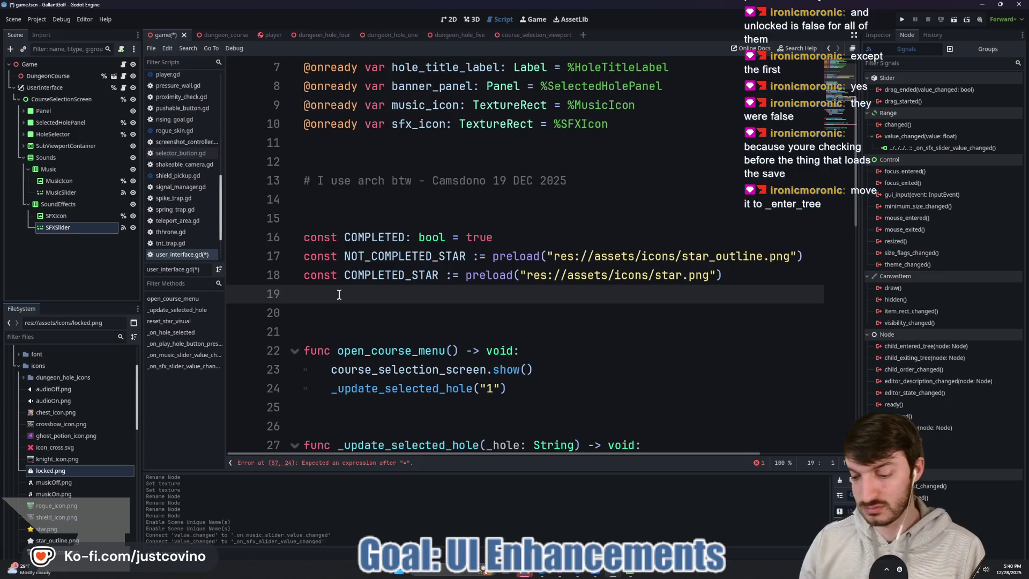
pyautogui.write('const MUSIC_ON :-')
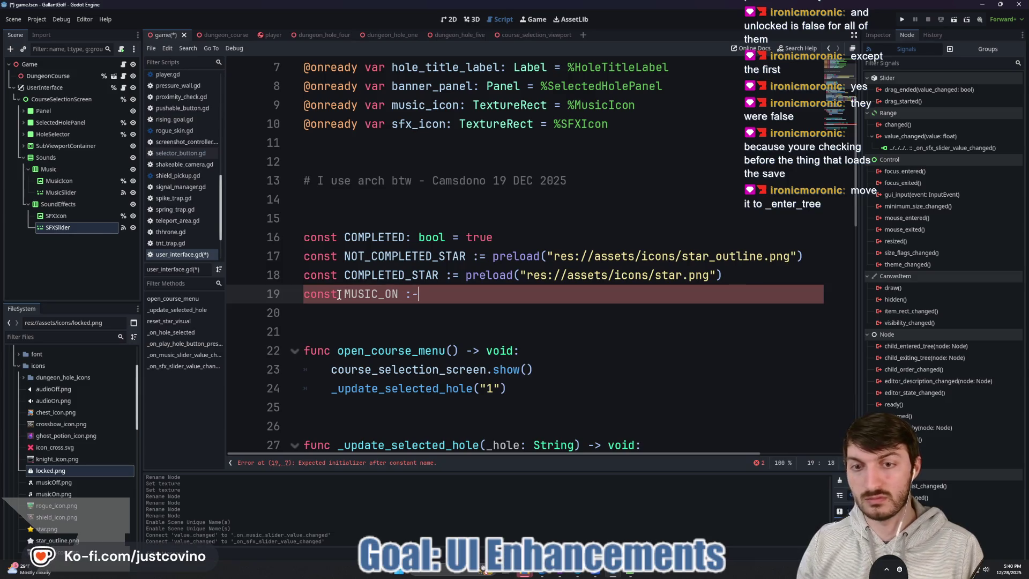
pyautogui.write('= preload(')
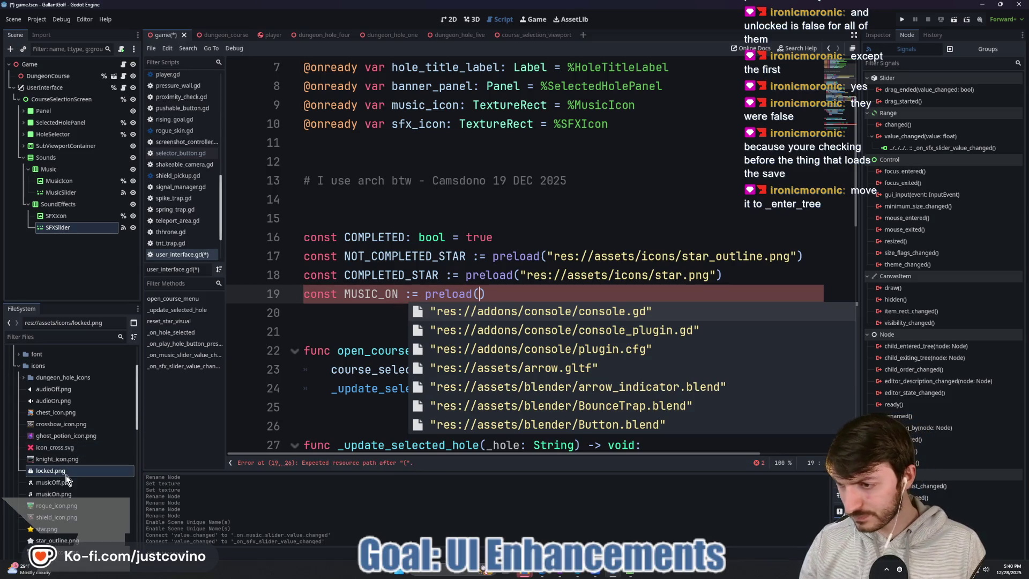
pyautogui.rightClick(61, 497)
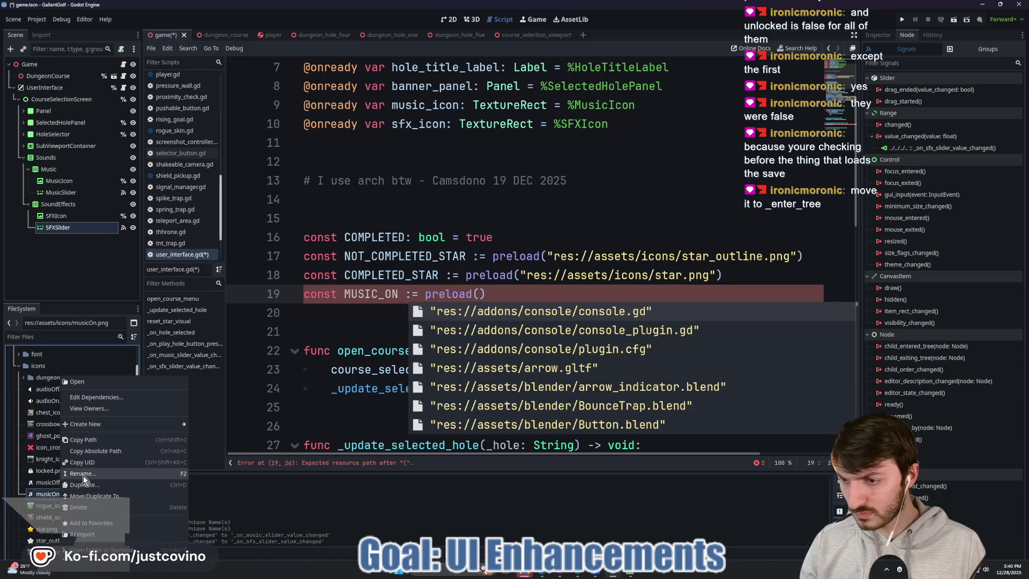
pyautogui.click(87, 440)
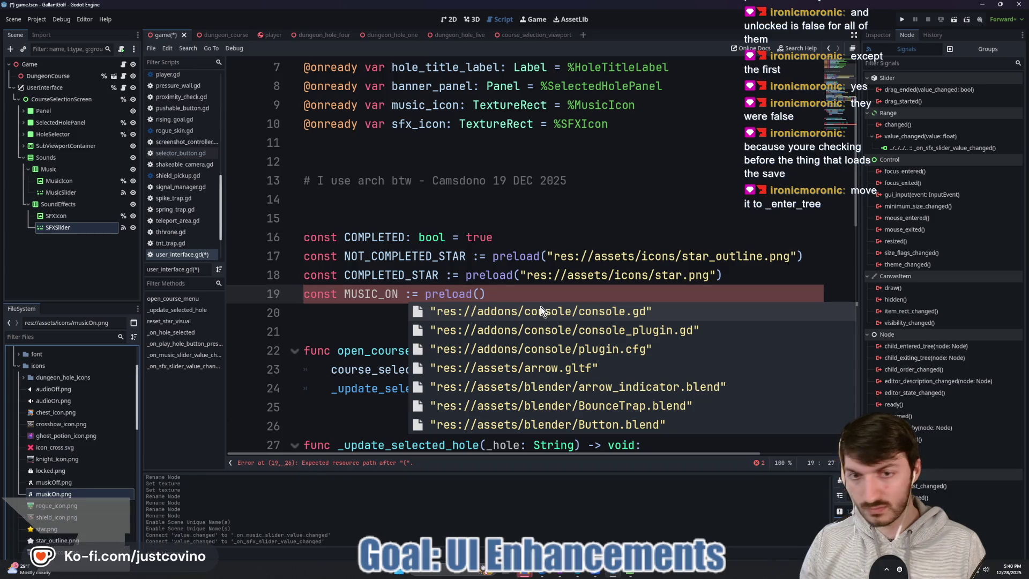
pyautogui.click(478, 293)
pyautogui.write('"')
pyautogui.write('res://assets/icons/musicOn.png')
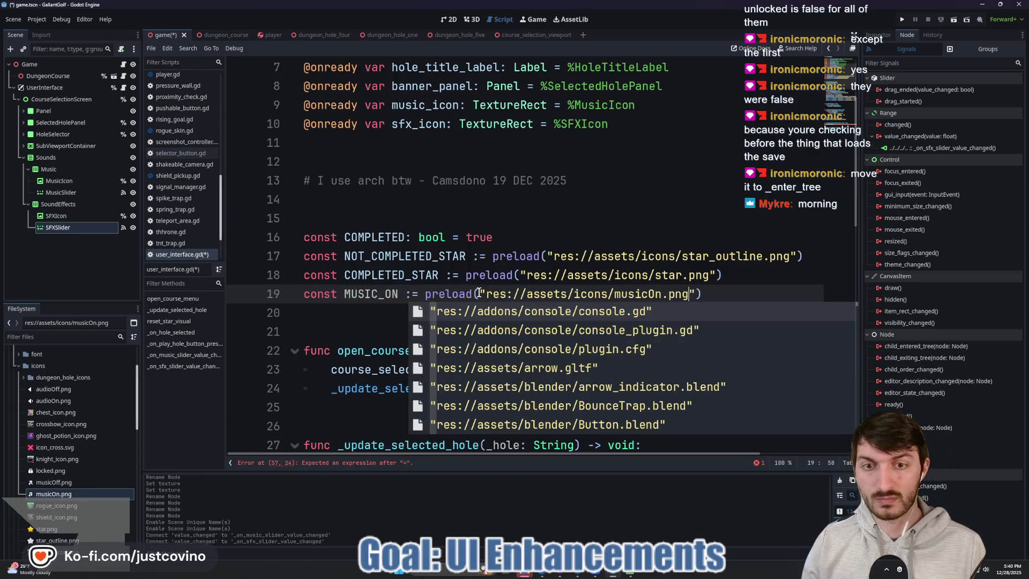
# Step: Start a MUSIC_OFF preload constant below it and copy the musicOff.png path
pyautogui.click(716, 296)
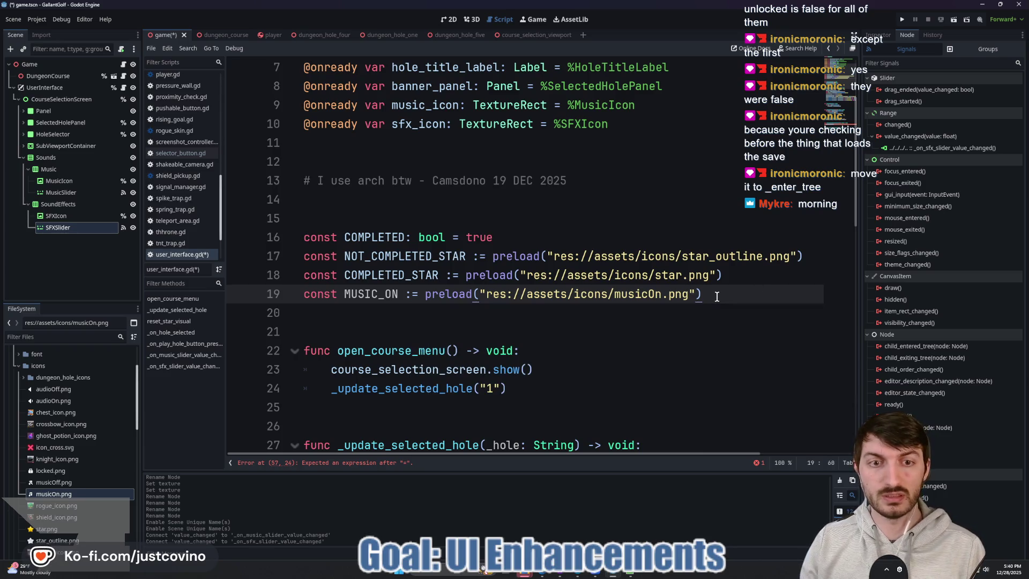
pyautogui.press('Return')
pyautogui.write('const MUSIC_OFF :=')
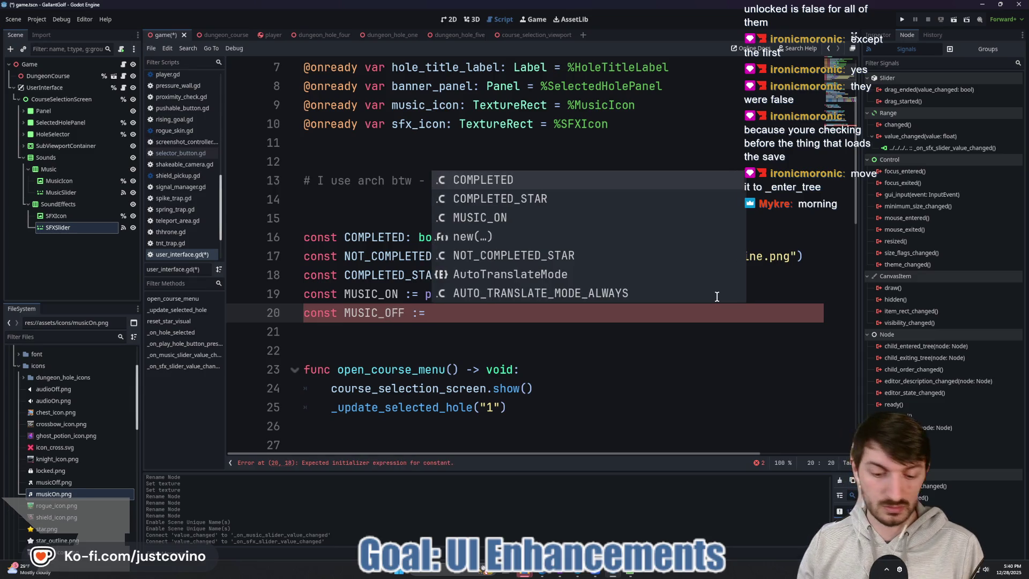
pyautogui.write(' pre')
pyautogui.press('Return')
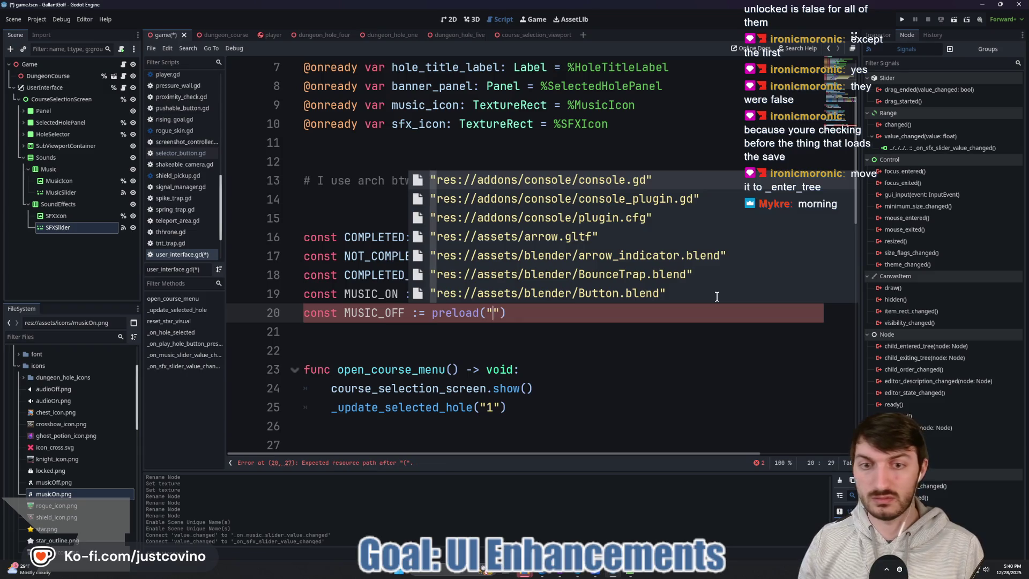
pyautogui.click(75, 483)
pyautogui.rightClick(75, 483)
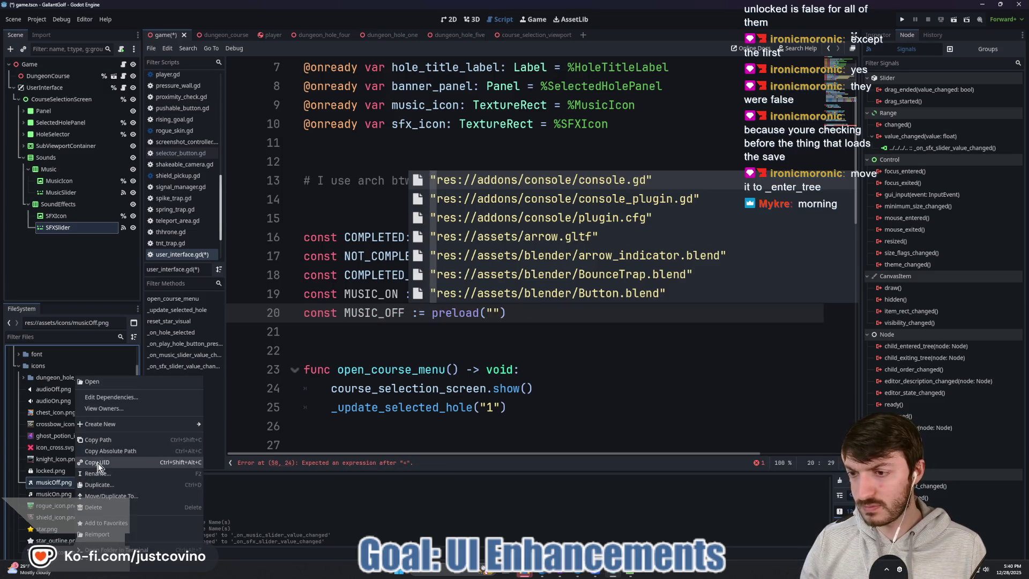
pyautogui.click(98, 439)
pyautogui.click(494, 317)
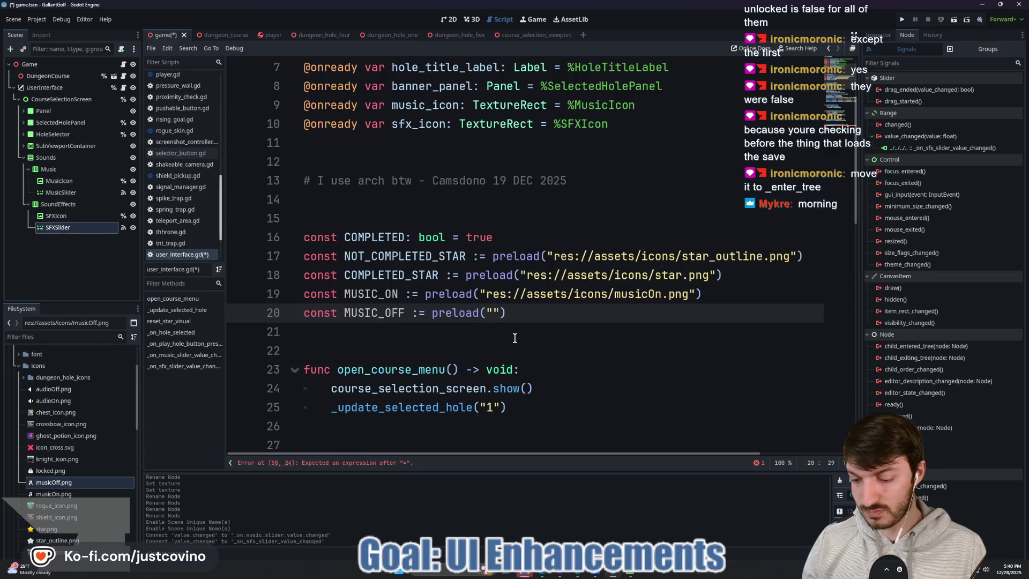
pyautogui.scroll(-12, 574, 305)
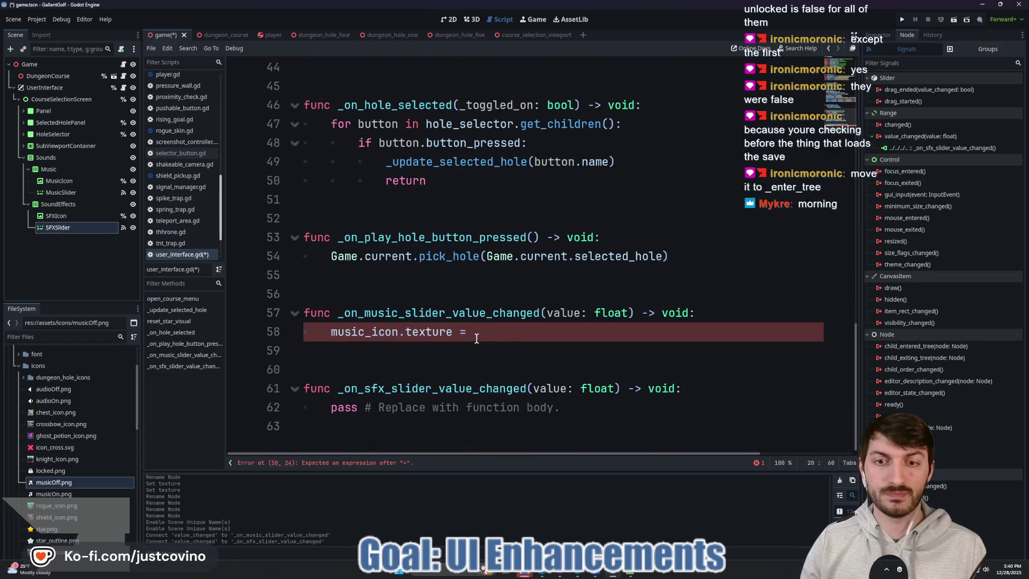
# Step: Finish line 58 as music_icon.texture = MUSIC_OFF if value <= 0.0 else MUSIC_ON, and save
pyautogui.click(496, 335)
pyautogui.write('MUS')
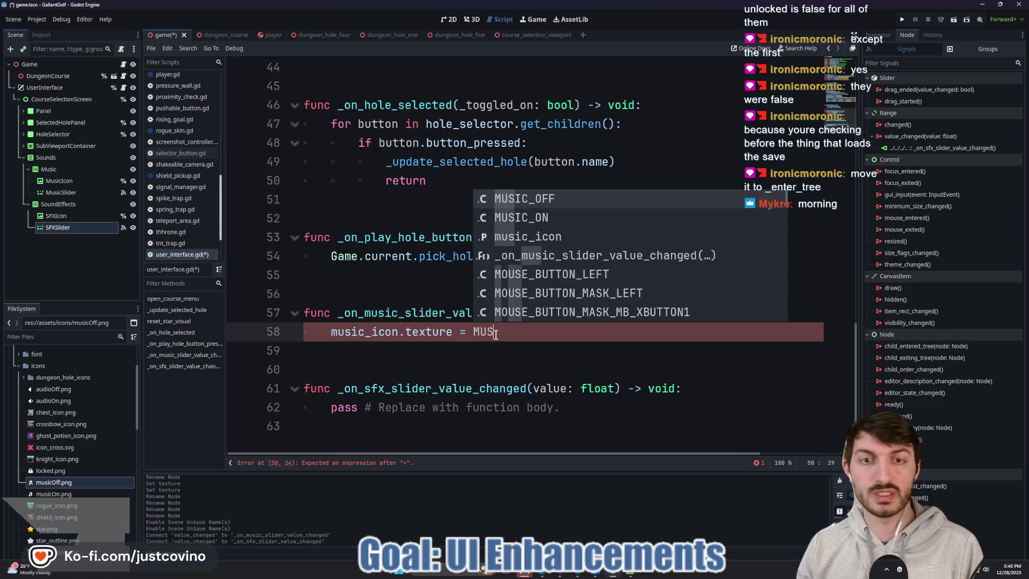
pyautogui.press('Down')
pyautogui.press('Return')
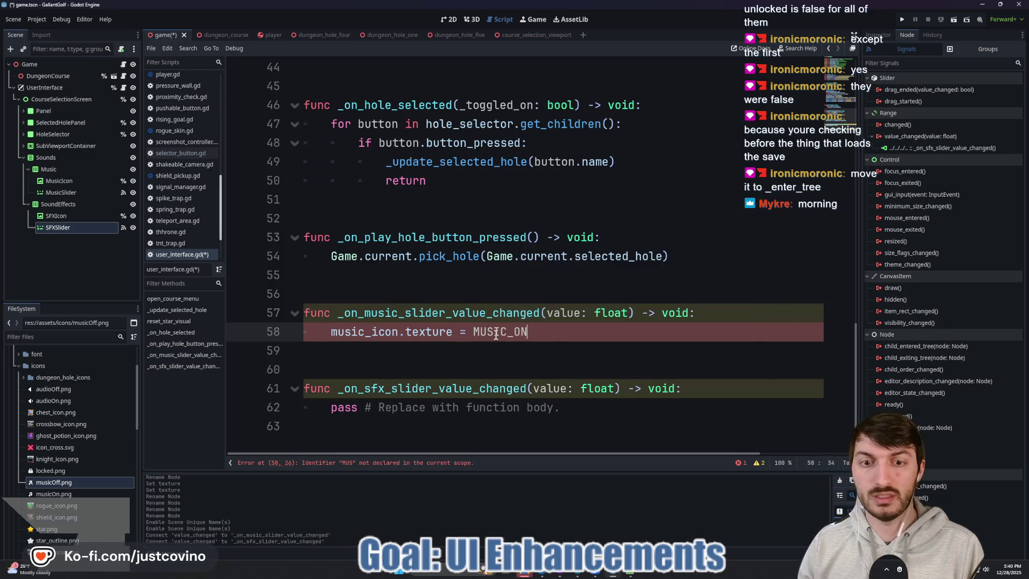
pyautogui.write('if value >')
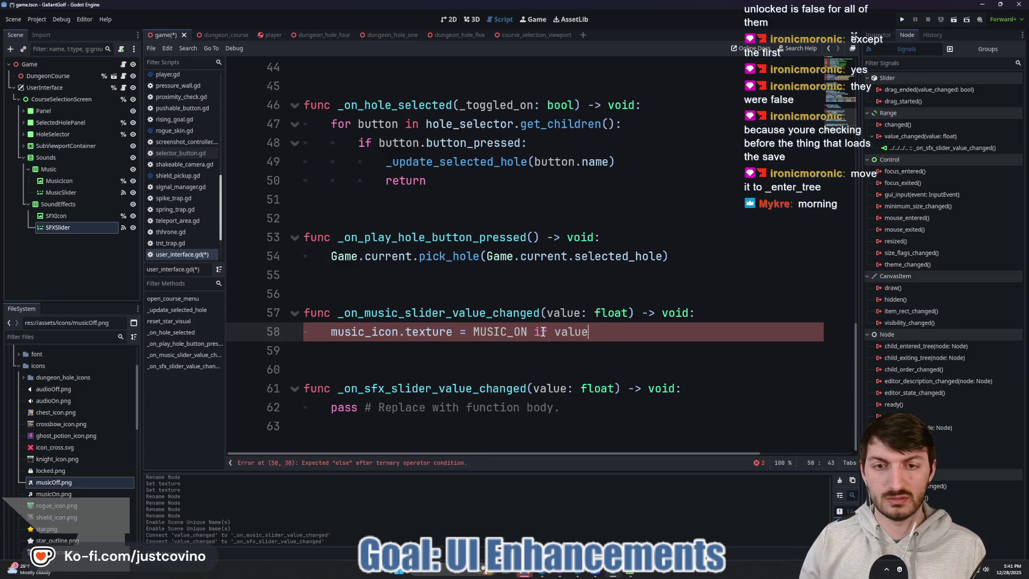
pyautogui.write('F')
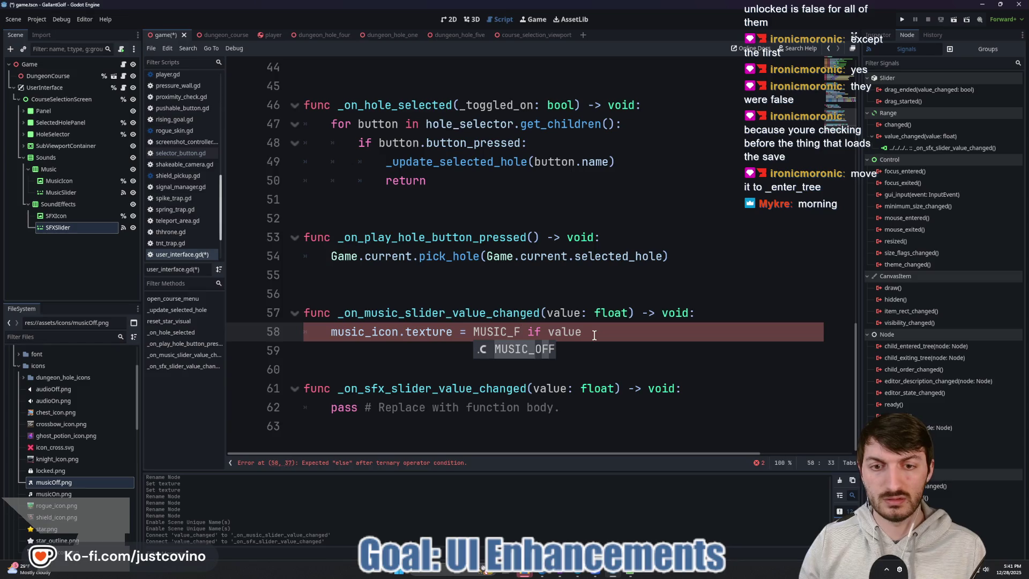
pyautogui.press('Return')
pyautogui.click(599, 333)
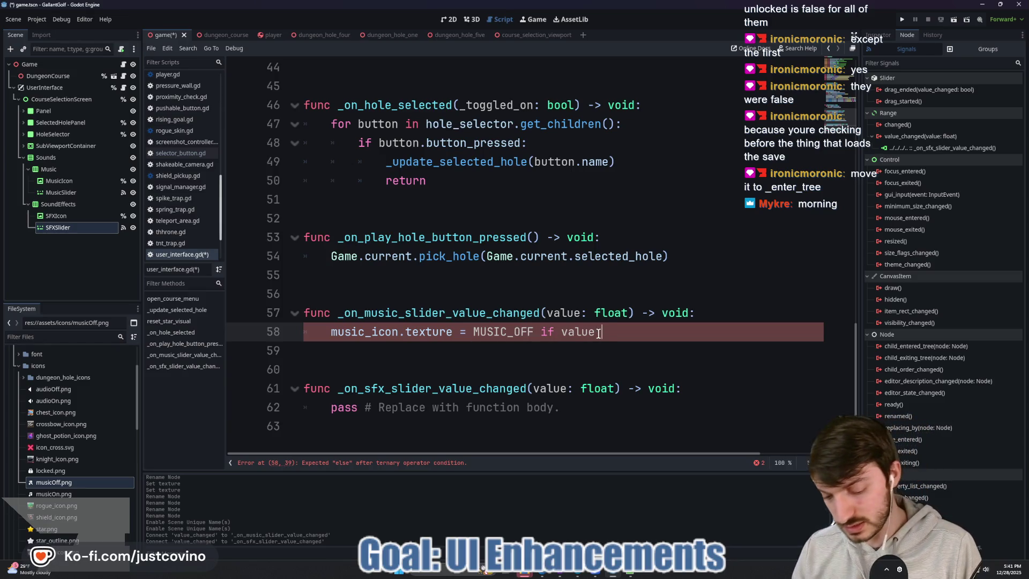
pyautogui.write('<= 0.0 ')
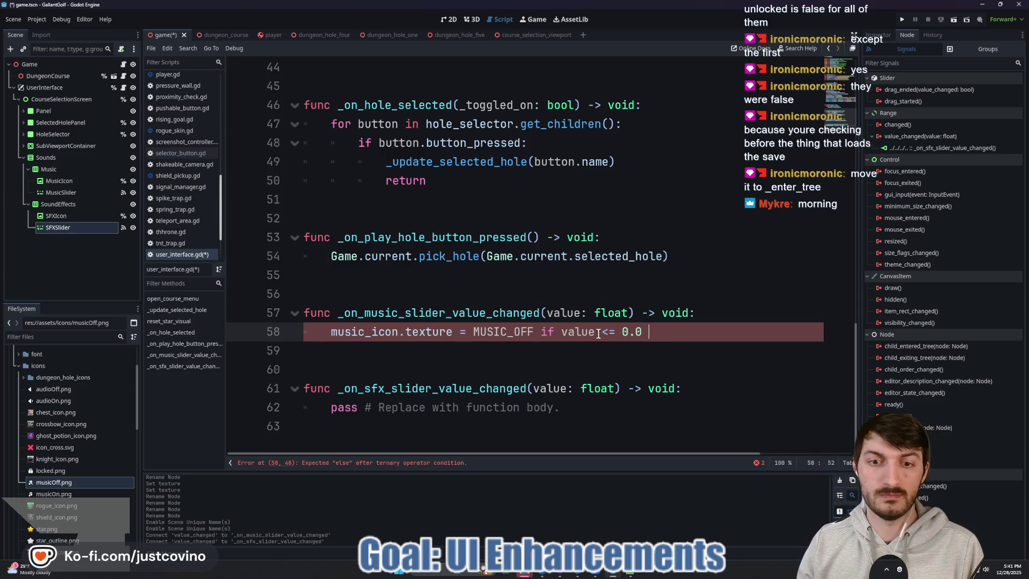
pyautogui.write('else MUS')
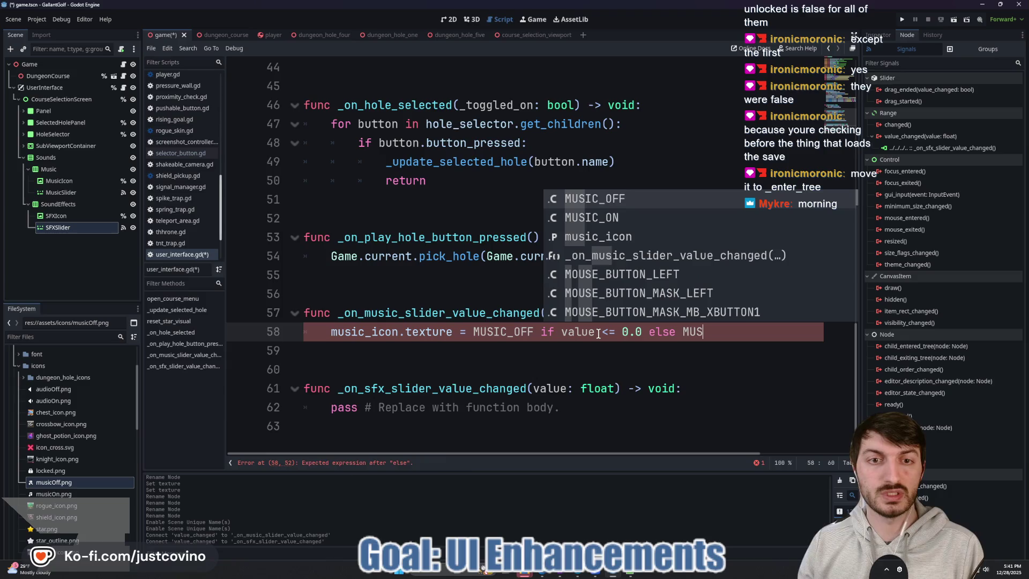
pyautogui.press('Down')
pyautogui.press('Return')
pyautogui.click(615, 348)
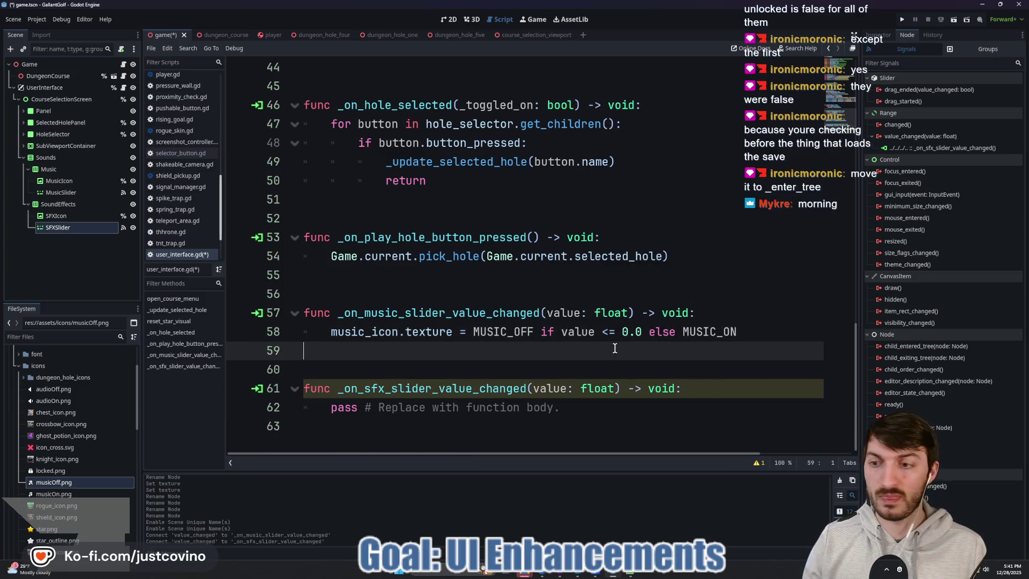
pyautogui.hotkey('ctrl', 's')
# Step: Add const SFX_ON preloading the audioOn.png path below MUSIC_OFF
pyautogui.scroll(15, 550, 339)
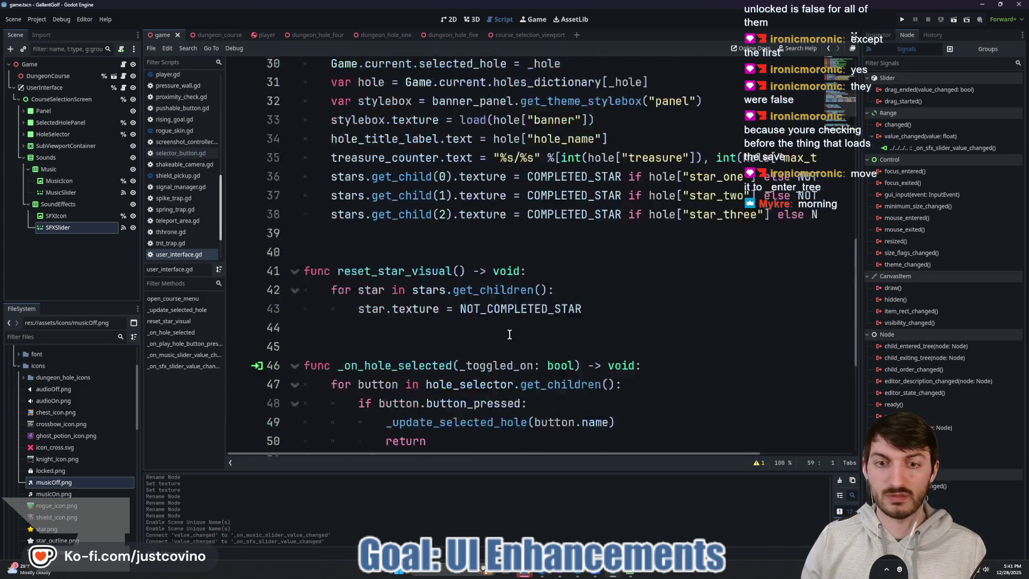
pyautogui.scroll(-2, 490, 308)
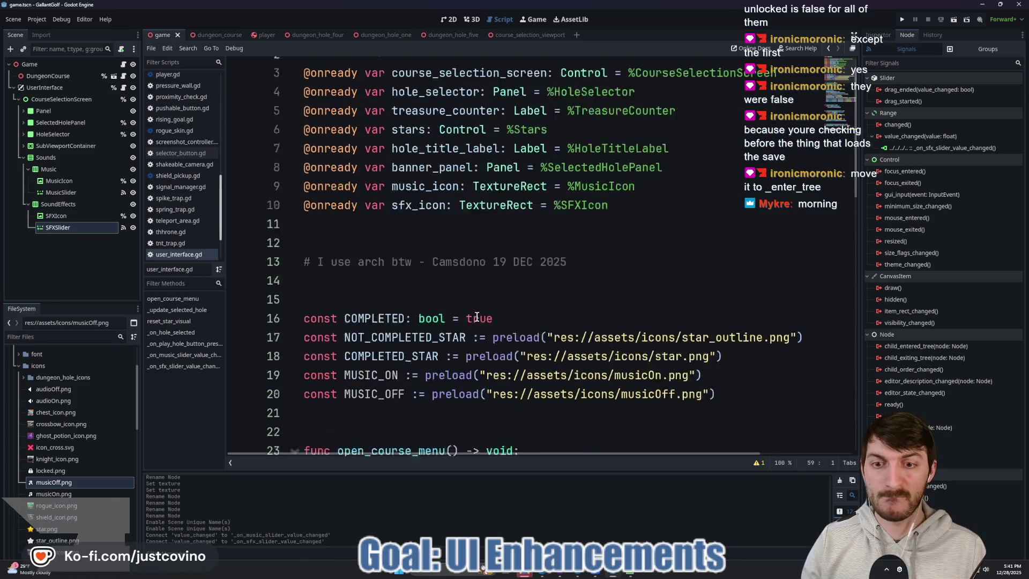
pyautogui.click(744, 279)
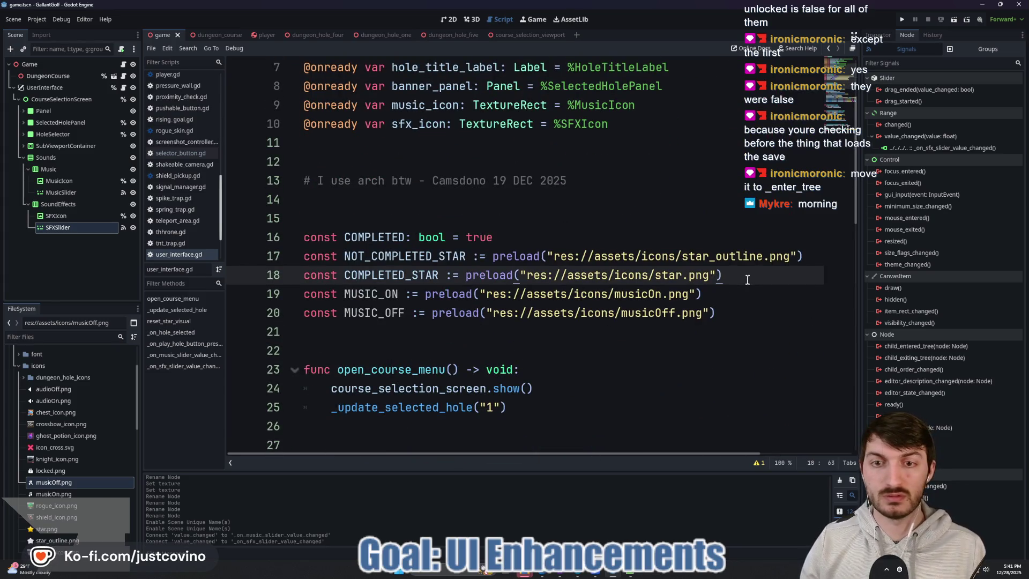
pyautogui.click(751, 311)
pyautogui.press('Return')
pyautogui.write('const ')
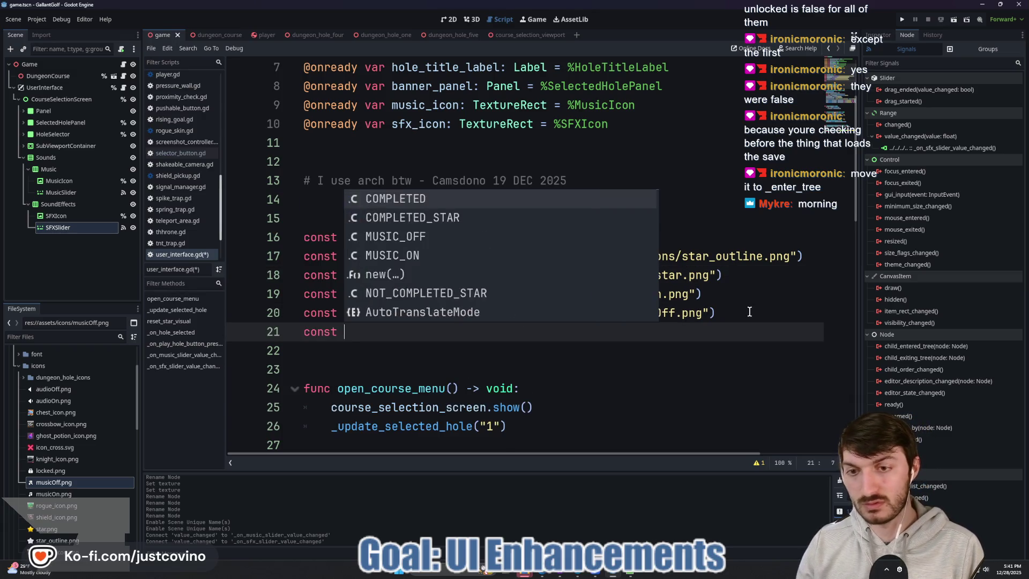
pyautogui.write('SFX_ON')
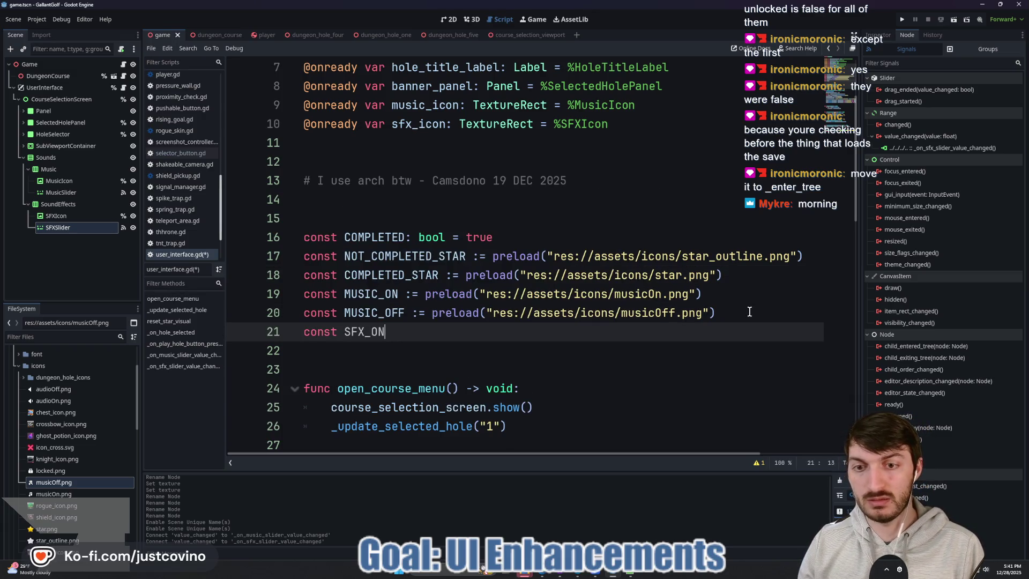
pyautogui.write(' := preload(')
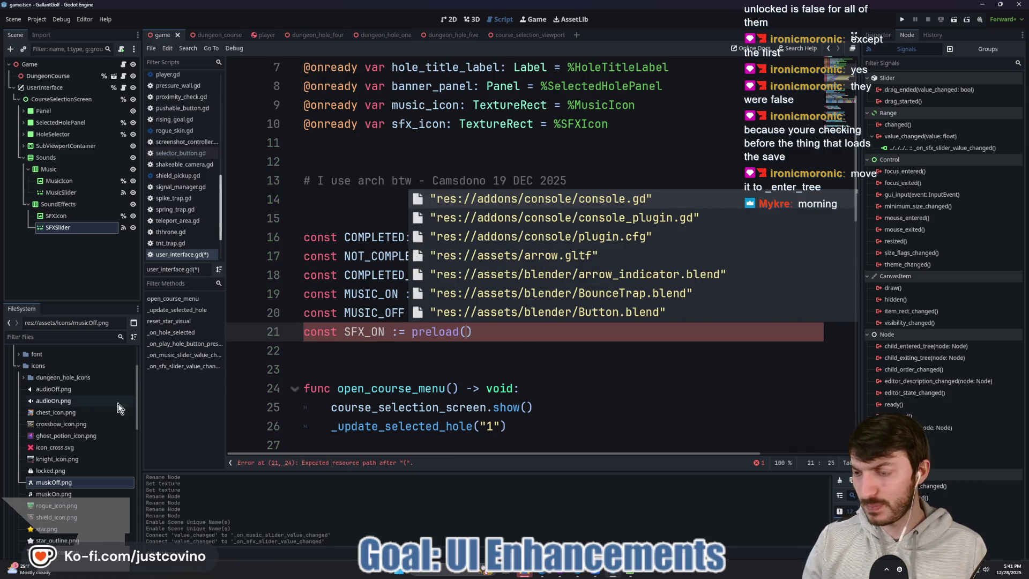
pyautogui.scroll(-5, 69, 462)
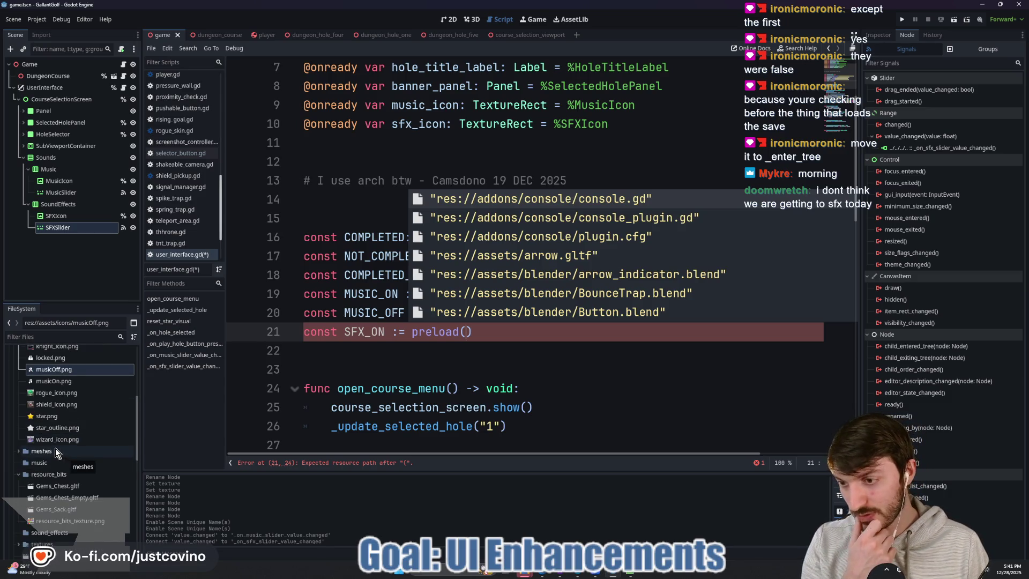
pyautogui.scroll(2, 56, 448)
pyautogui.scroll(2, 73, 465)
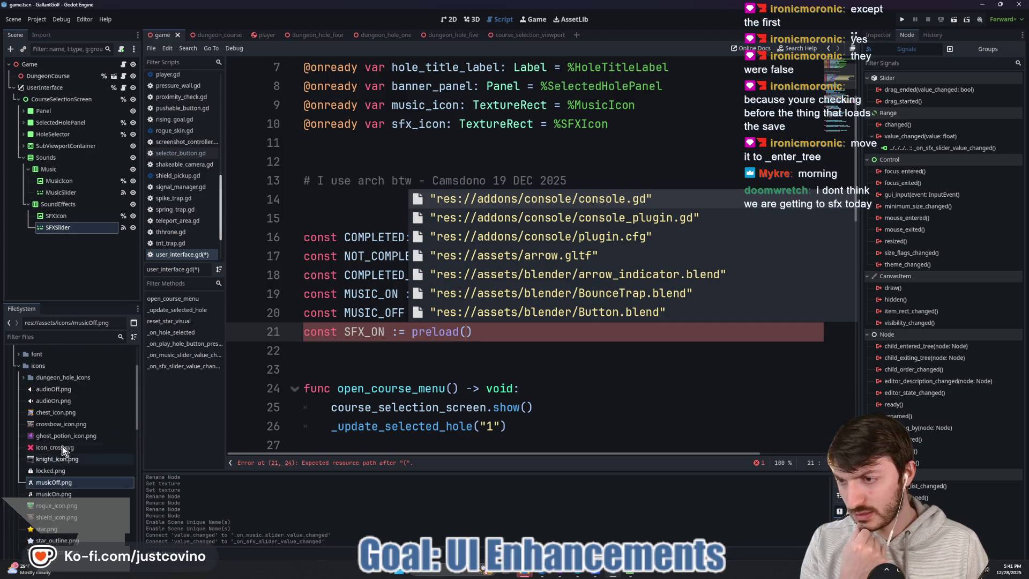
pyautogui.click(53, 391)
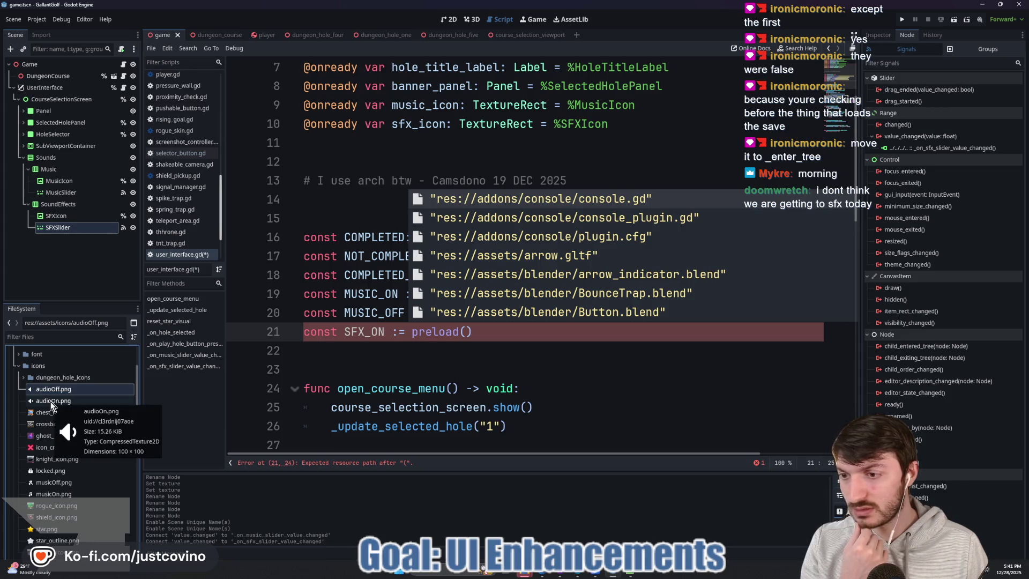
pyautogui.click(50, 401)
pyautogui.rightClick(51, 401)
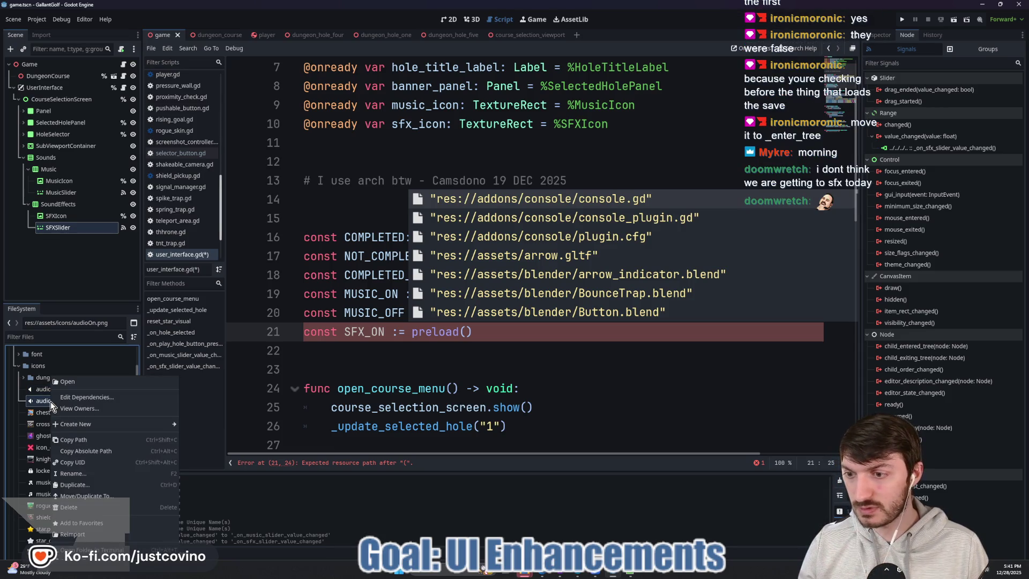
pyautogui.click(82, 445)
pyautogui.click(468, 334)
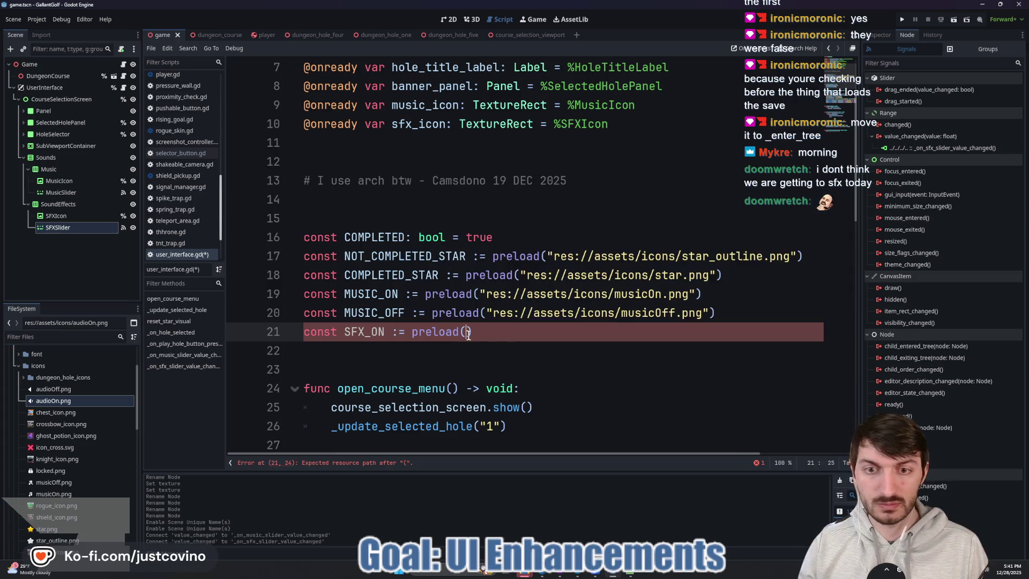
pyautogui.write('"')
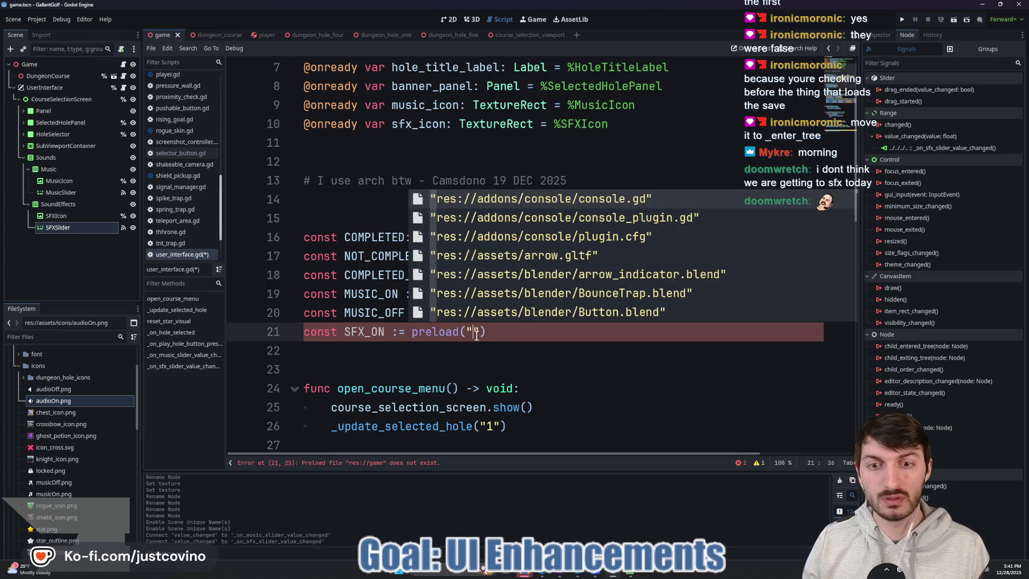
pyautogui.hotkey('ctrl', 'v')
# Step: Add const SFX_OFF preloading the audioOff.png path, then save the script
pyautogui.click(738, 331)
pyautogui.press('Return')
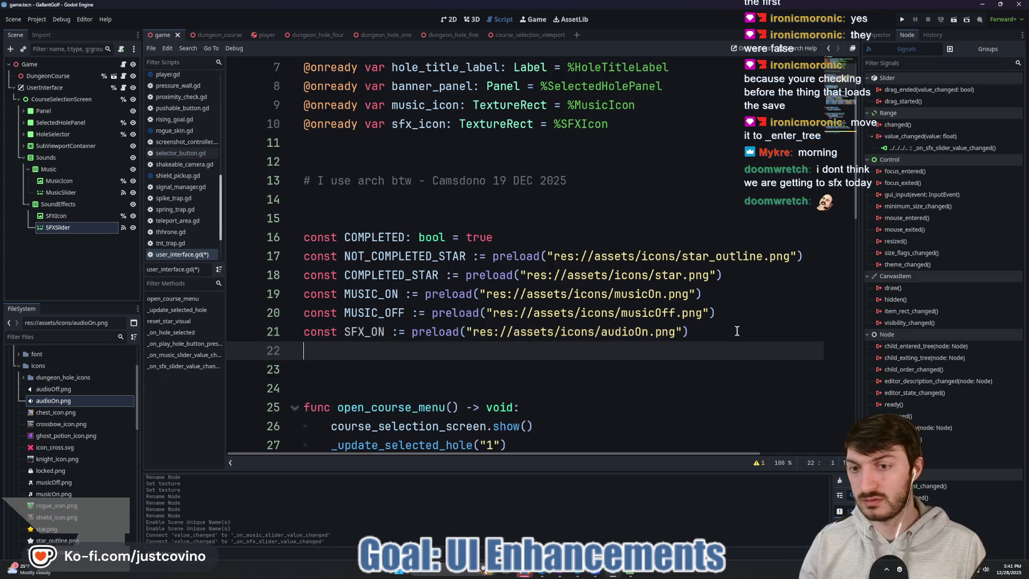
pyautogui.write('const SFX_')
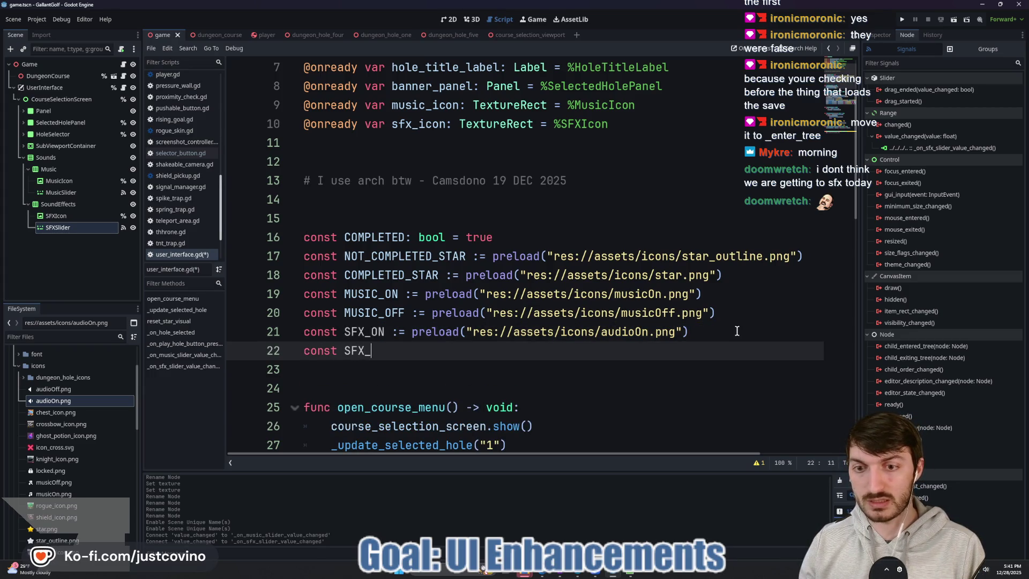
pyautogui.write('OFF :')
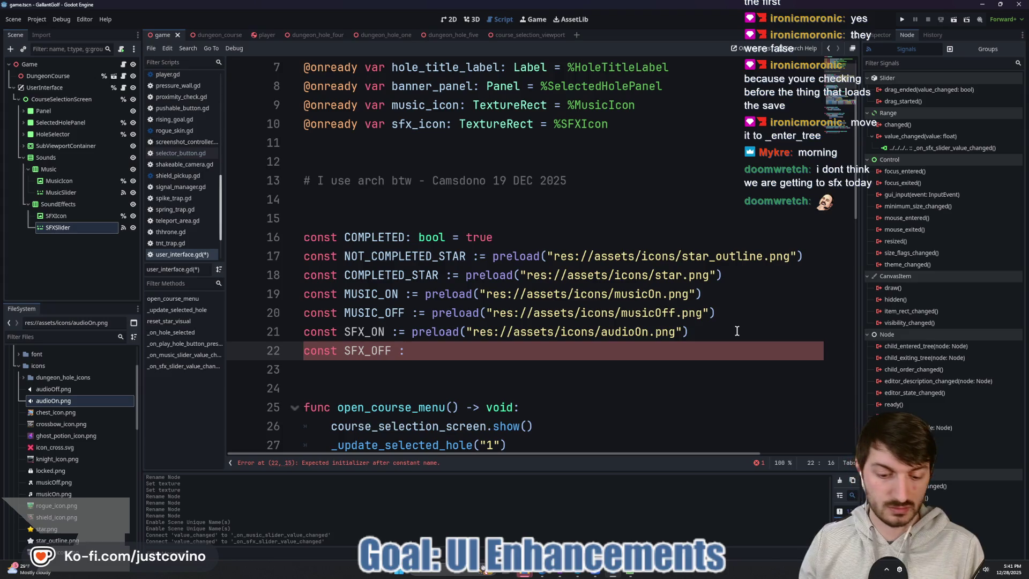
pyautogui.write('= preload(')
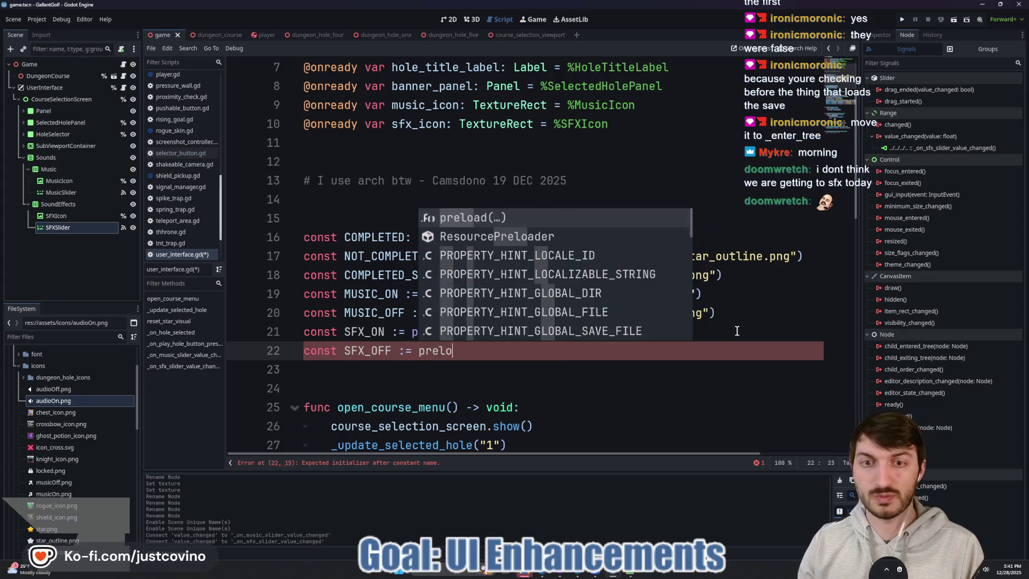
pyautogui.rightClick(54, 389)
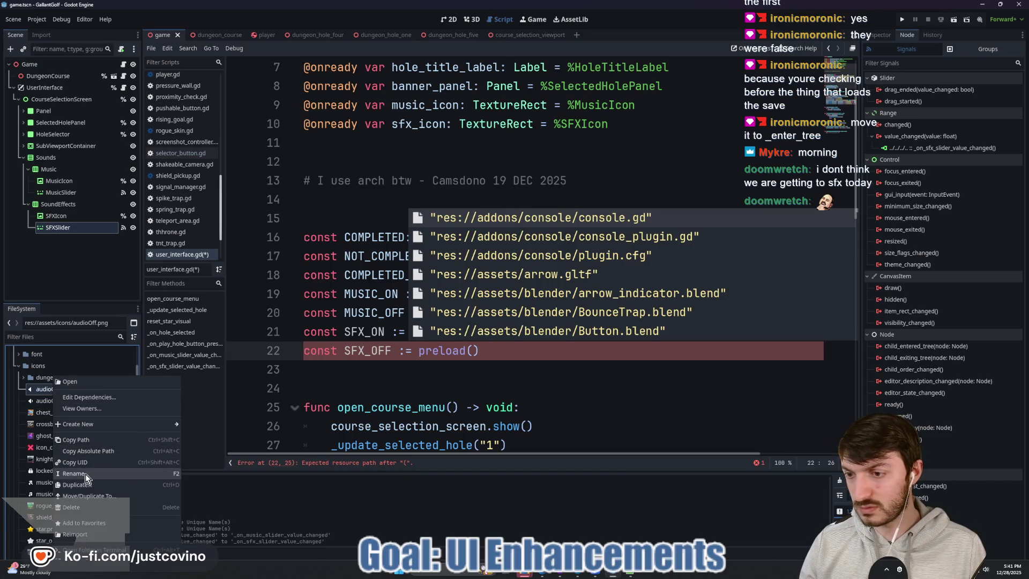
pyautogui.click(82, 439)
pyautogui.click(473, 351)
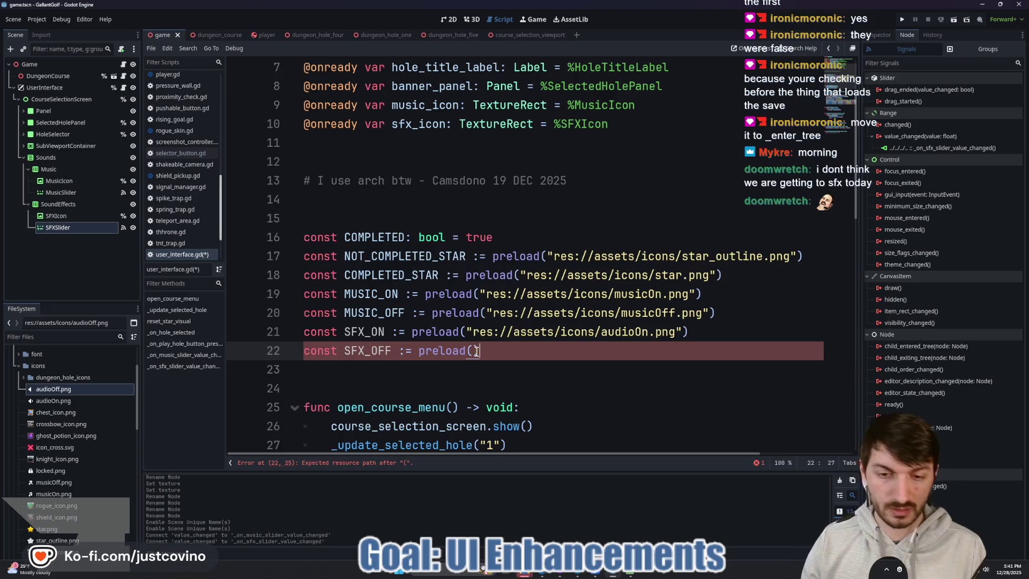
pyautogui.write('"')
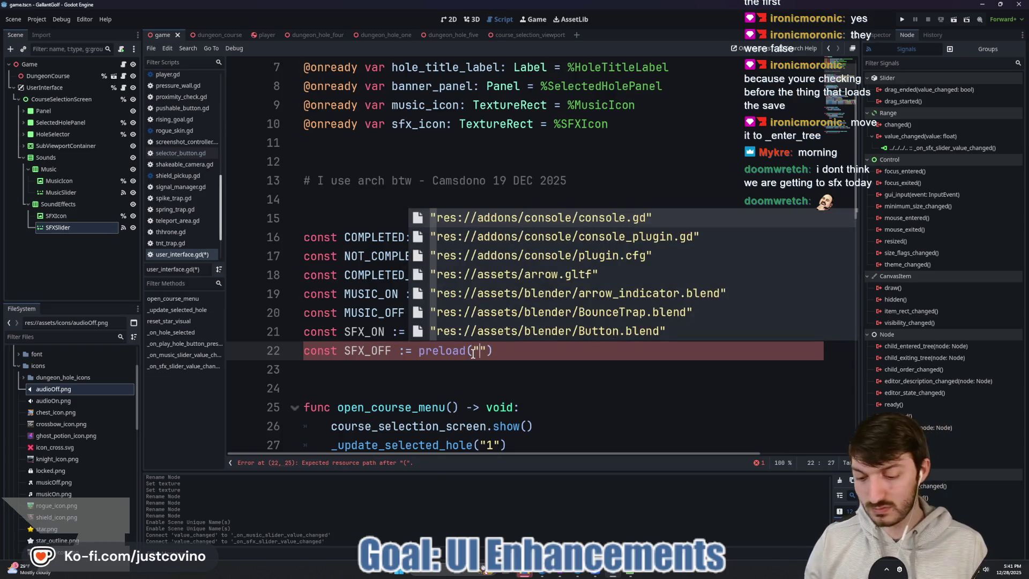
pyautogui.hotkey('ctrl', 'v')
pyautogui.click(525, 369)
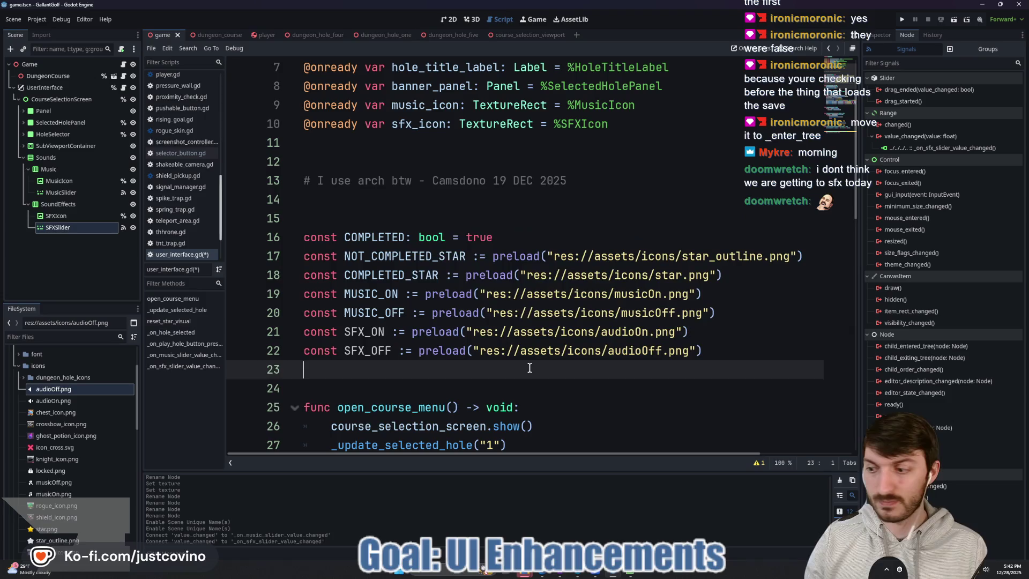
pyautogui.hotkey('ctrl', 's')
# Step: Replace the SFX handler's pass with sfx_icon.texture = SFX_OFF if value <= 0.0 else SFX_ON
pyautogui.scroll(-13, 649, 338)
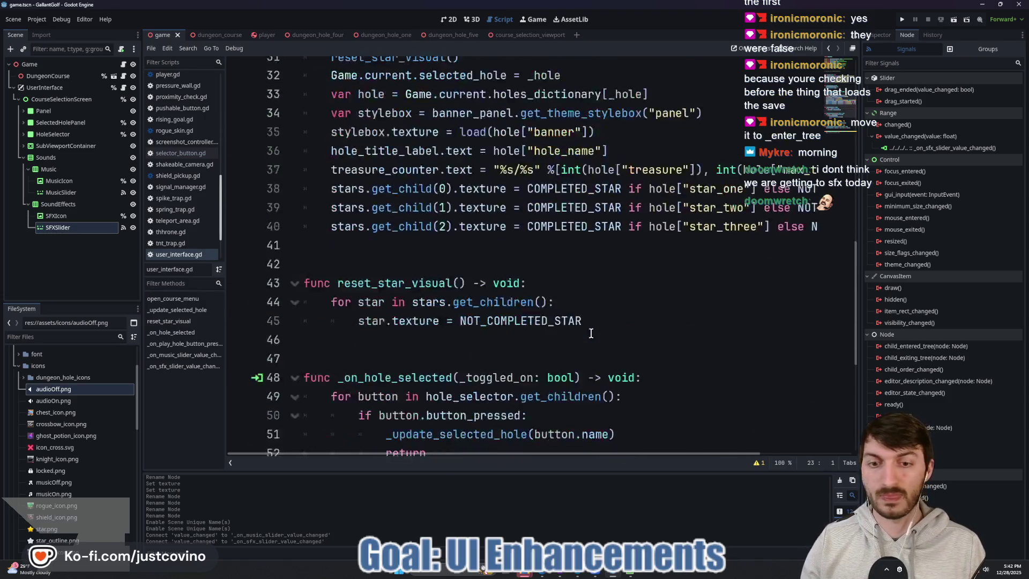
pyautogui.moveTo(592, 407); pyautogui.dragTo(330, 409)
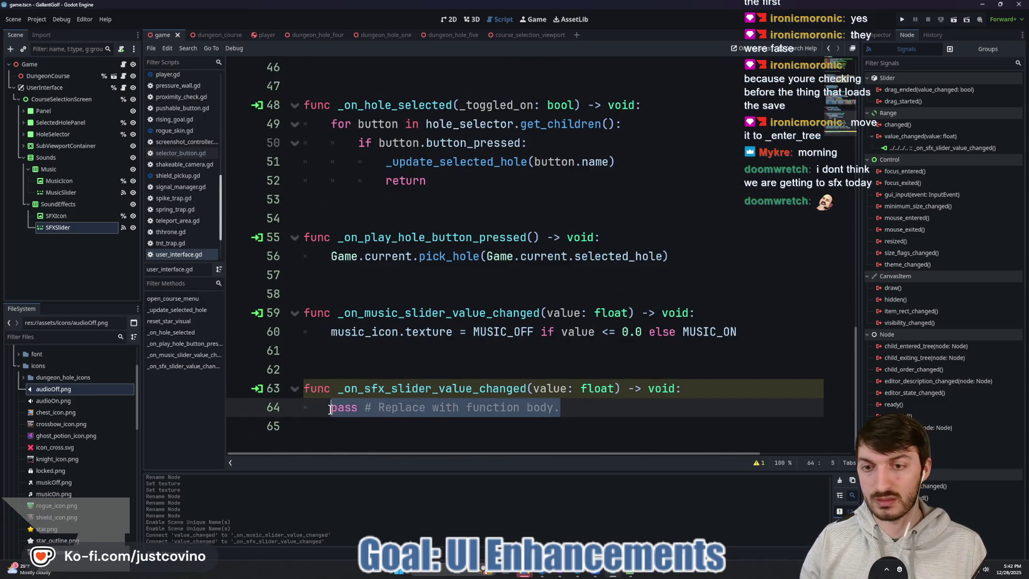
pyautogui.write('sfx')
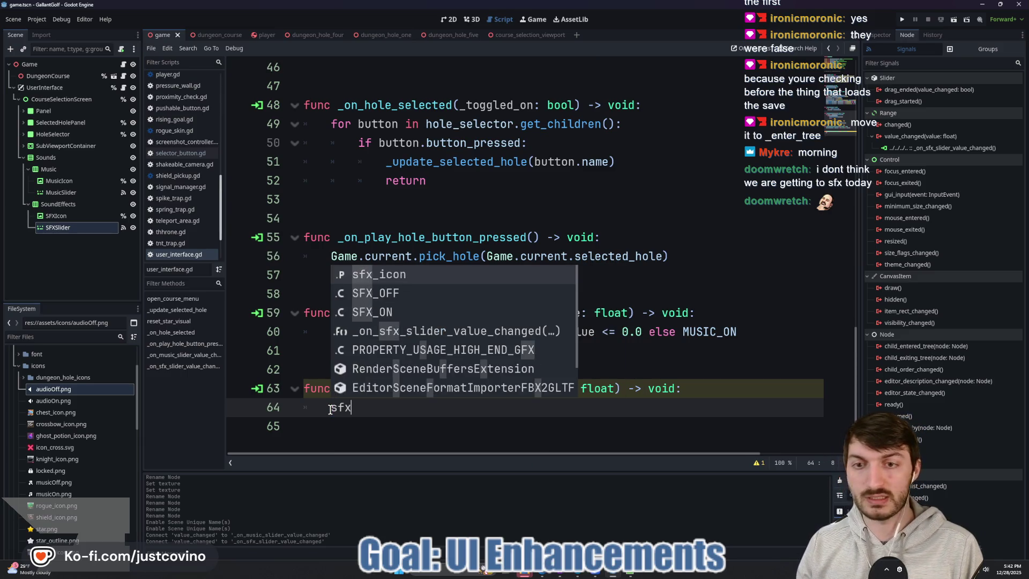
pyautogui.write('_icon.texture')
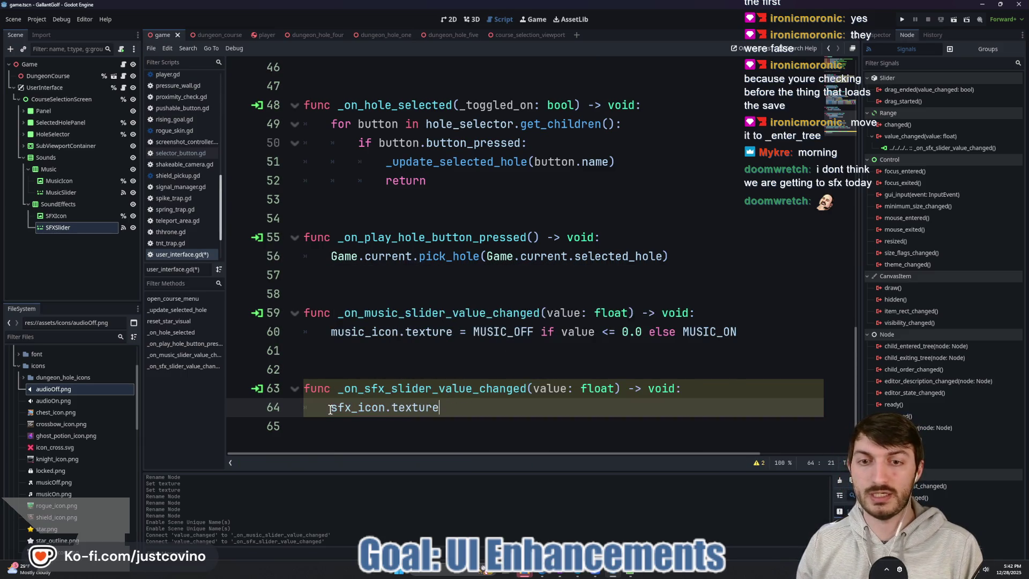
pyautogui.write(' = ')
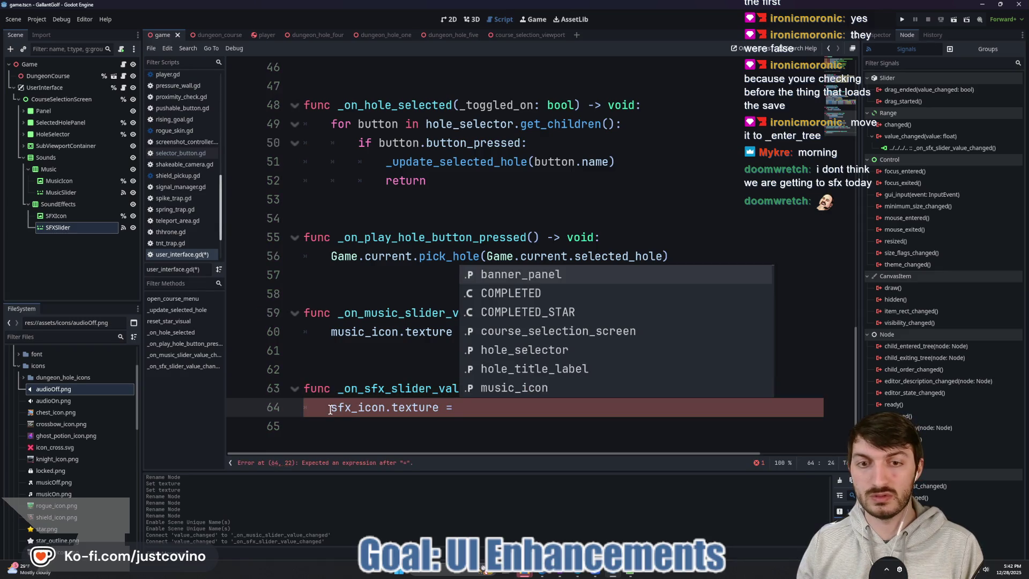
pyautogui.write('SF')
pyautogui.press('Return')
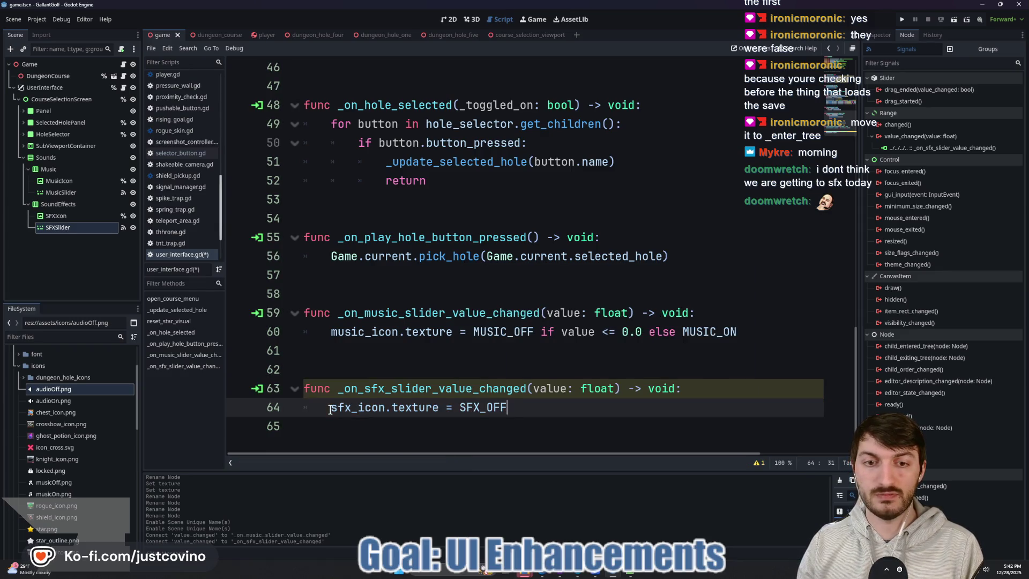
pyautogui.write(' if value <=')
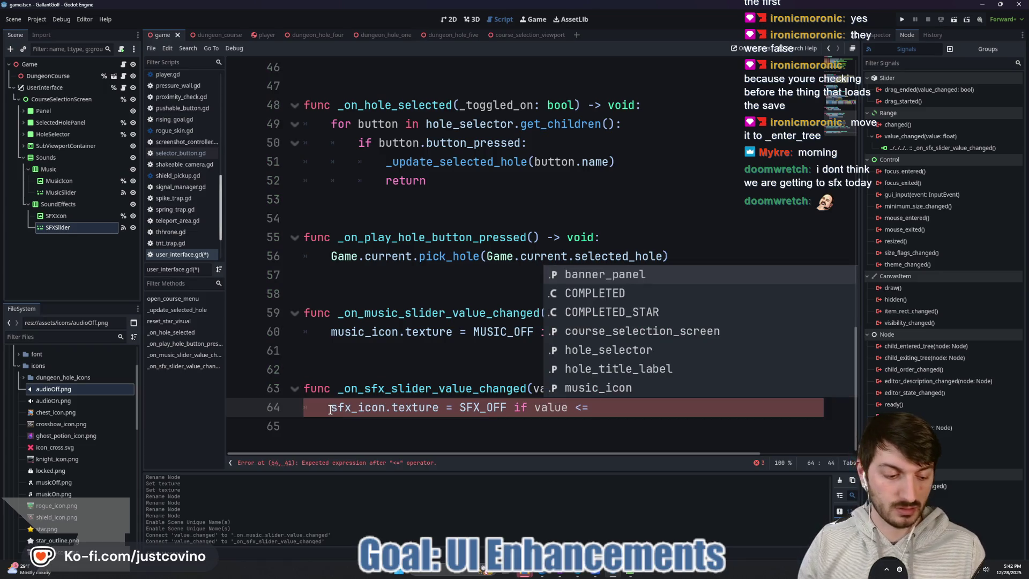
pyautogui.write(' 0.0 else SFX')
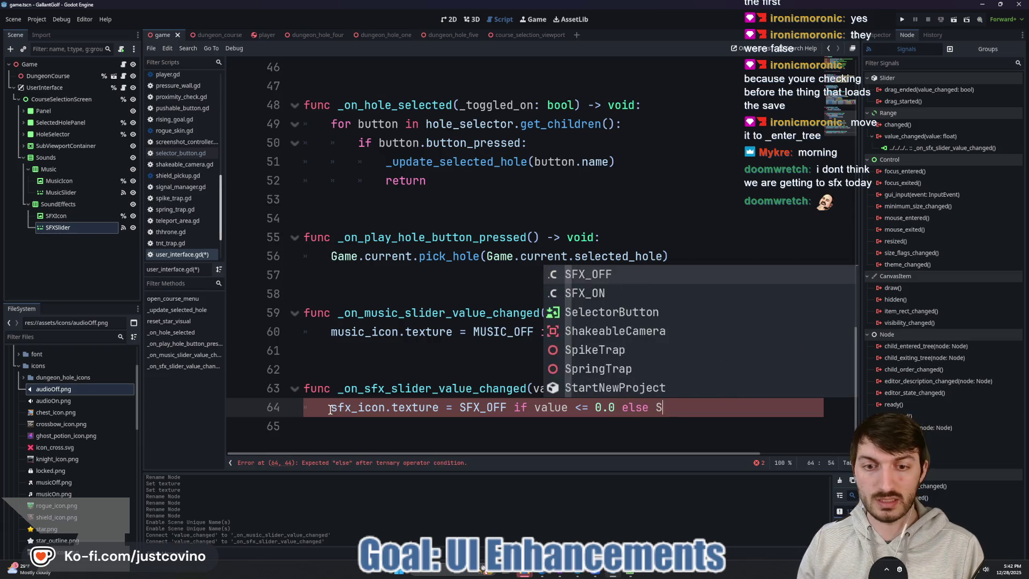
pyautogui.press('Return')
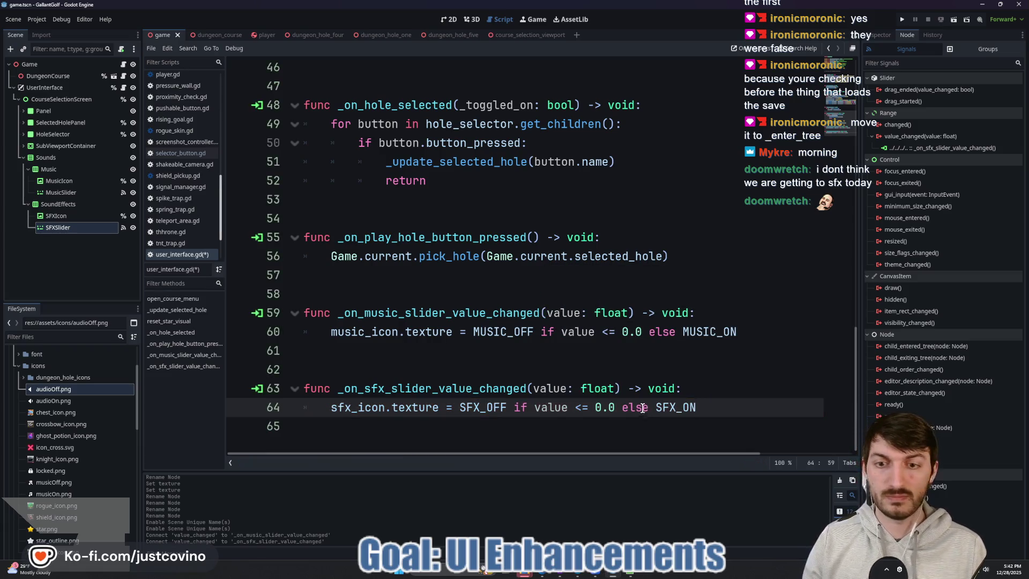